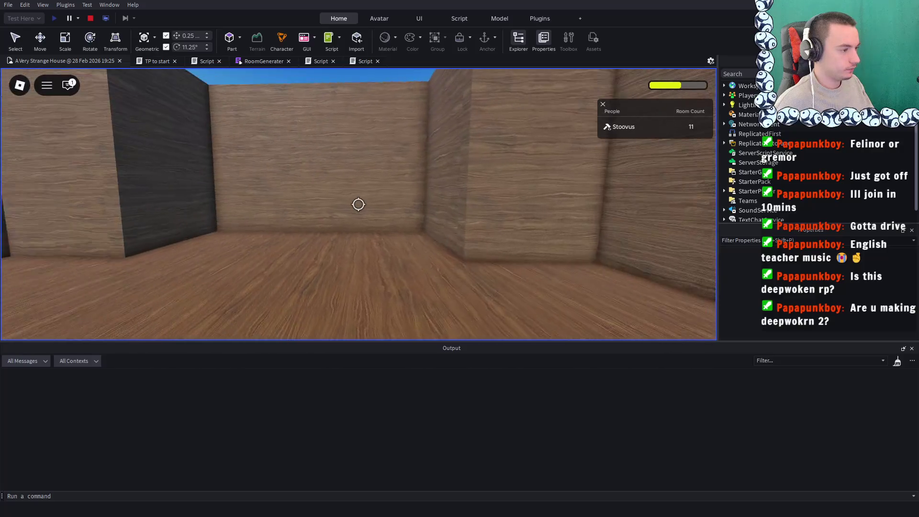
# Step: Walk through the door into the next generated room, then zoom out to look down the room chain
pyautogui.press('e')
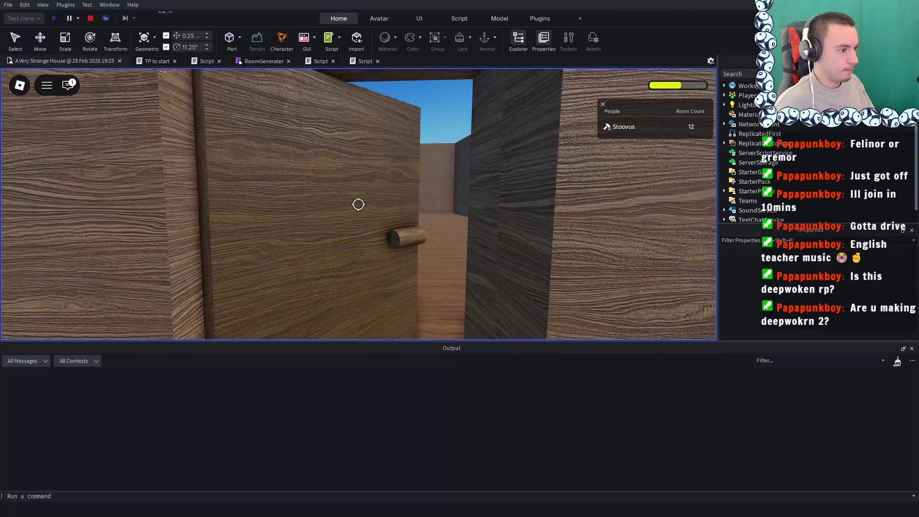
pyautogui.press('w')
pyautogui.scroll(-5, 358, 205)
pyautogui.scroll(-10, 437, 195)
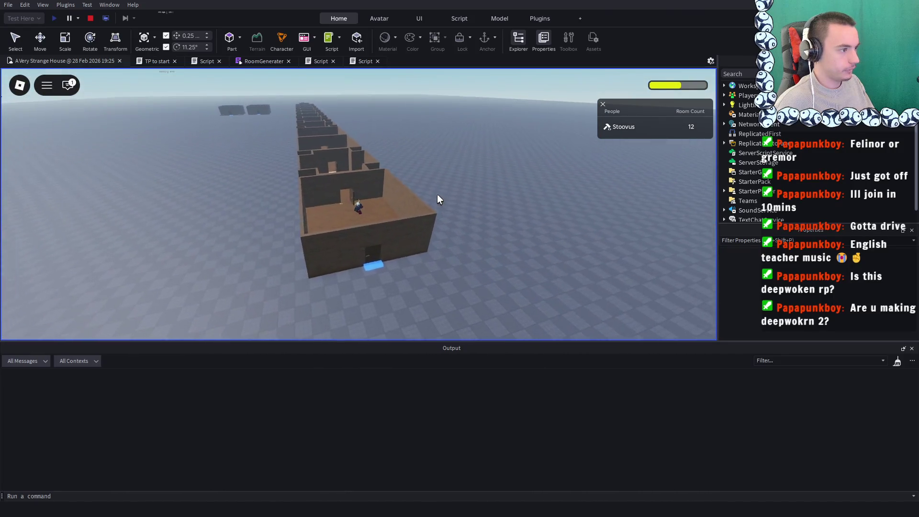
pyautogui.press('Left')
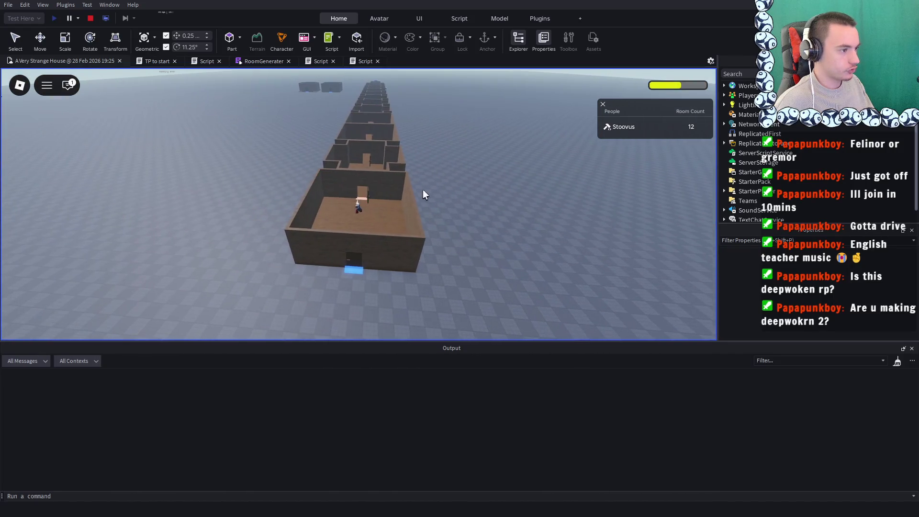
# Step: Stop the playtest and orbit the edit camera over the neighbouring generated rooms
pyautogui.click(90, 21)
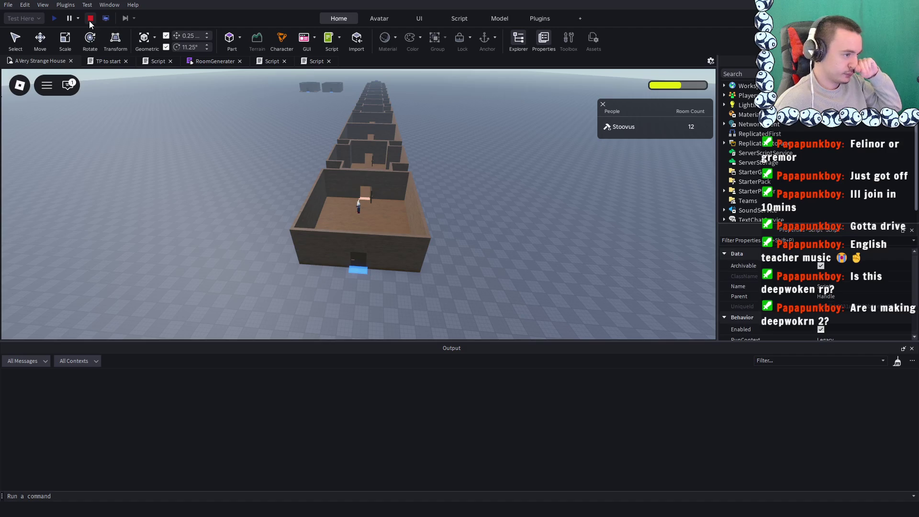
pyautogui.scroll(-5, 316, 104)
pyautogui.press('Left')
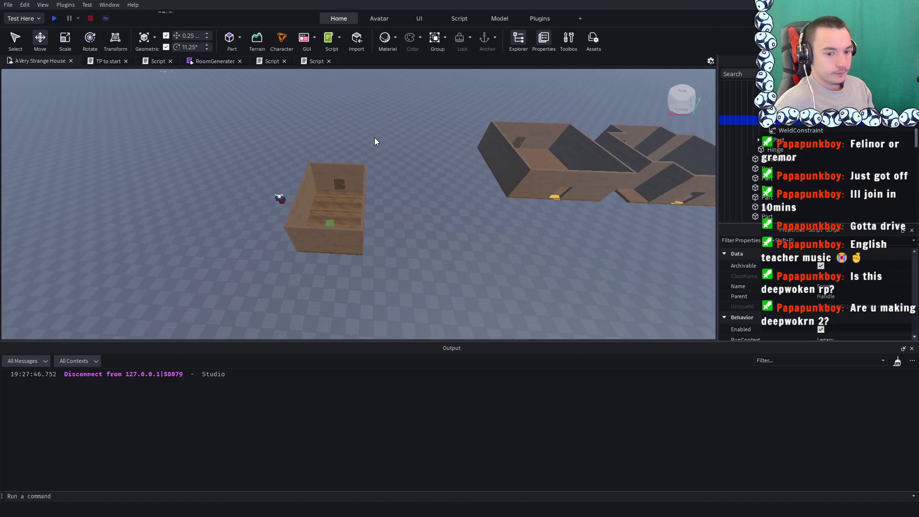
pyautogui.press('Left')
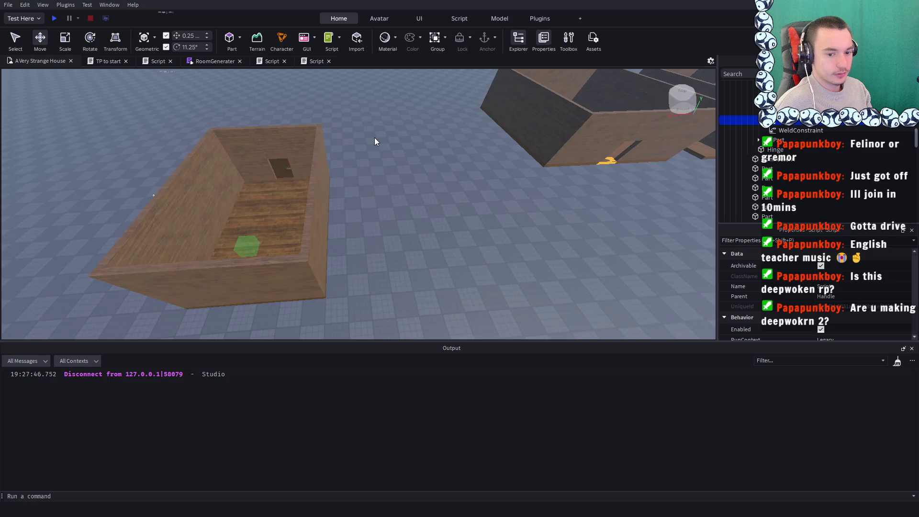
pyautogui.press('Right')
pyautogui.scroll(5, 374, 137)
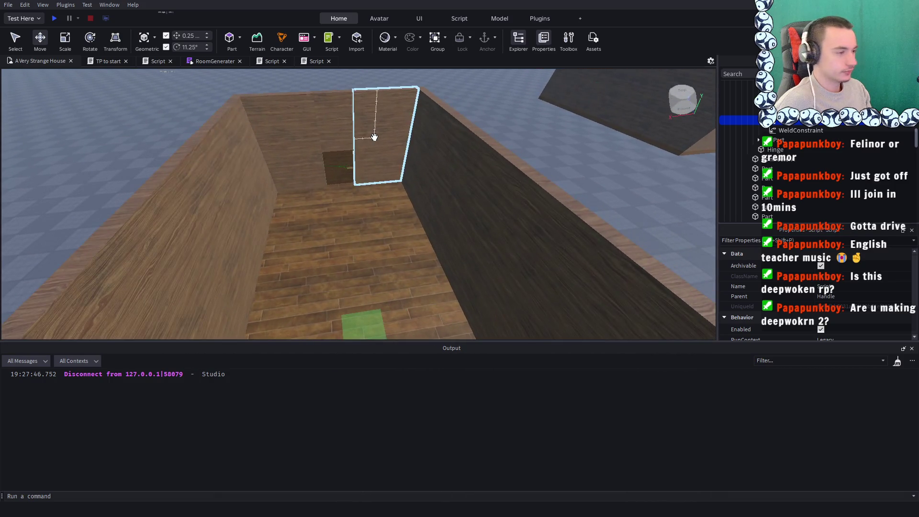
pyautogui.scroll(-10, 374, 137)
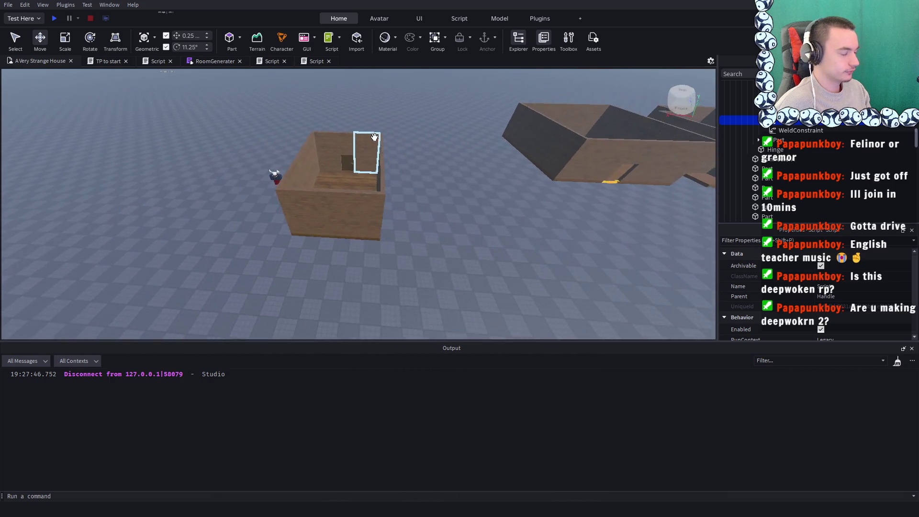
pyautogui.press('Up')
pyautogui.press('Up')
pyautogui.press('Up')
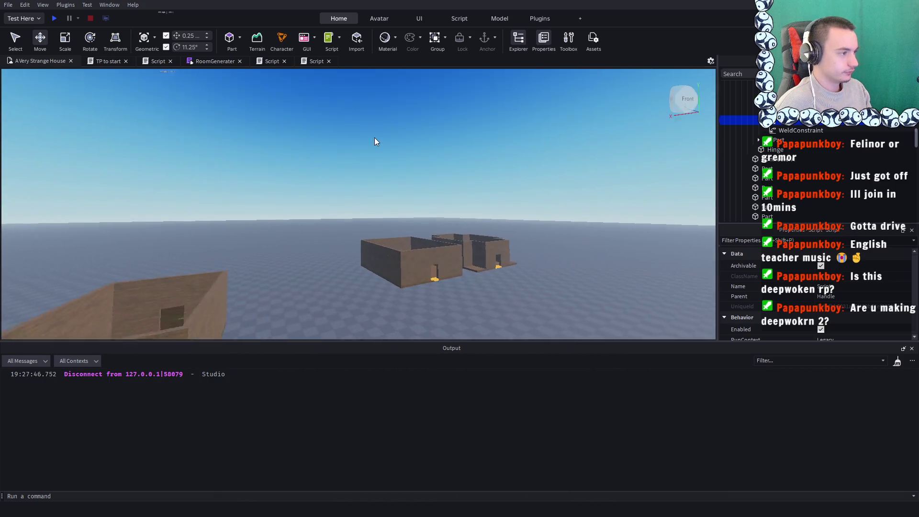
pyautogui.press('Up')
pyautogui.press('Up')
pyautogui.press('Up')
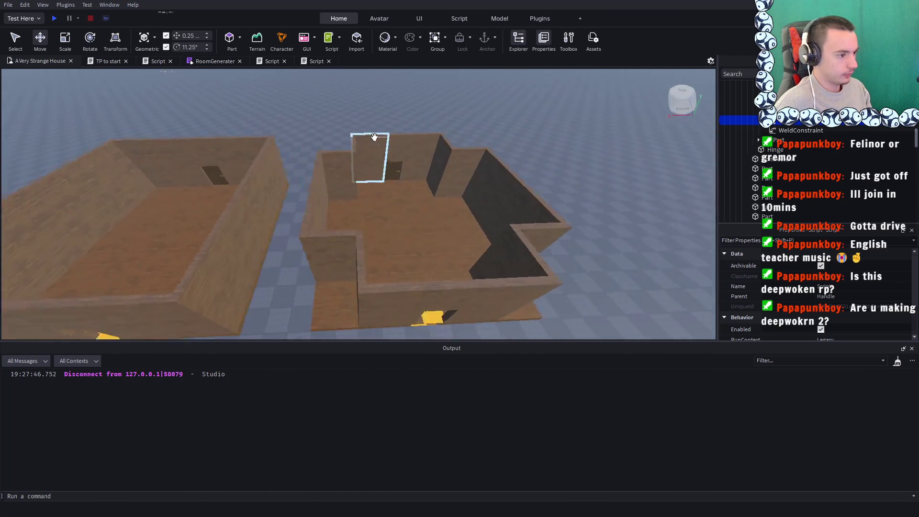
# Step: Select a part of the nearby room, browse its room folder in Explorer, then deselect it
pyautogui.click(286, 181)
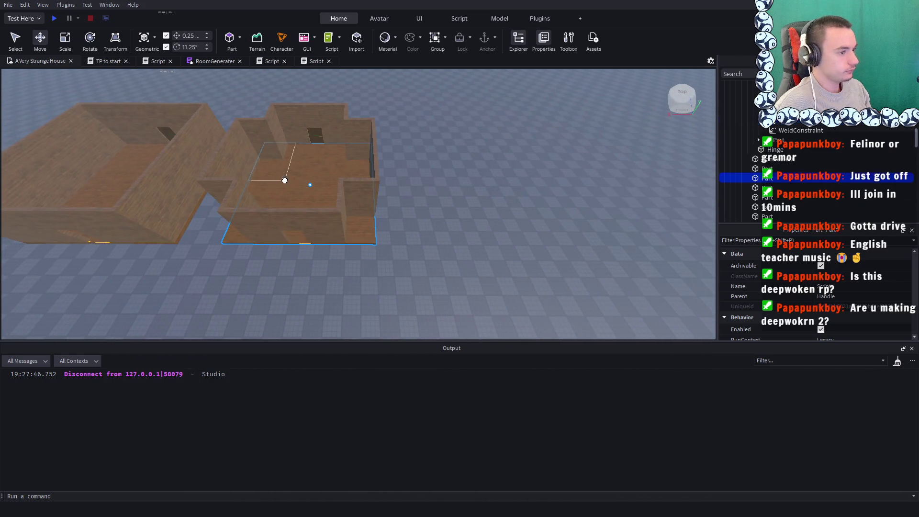
pyautogui.scroll(3, 749, 138)
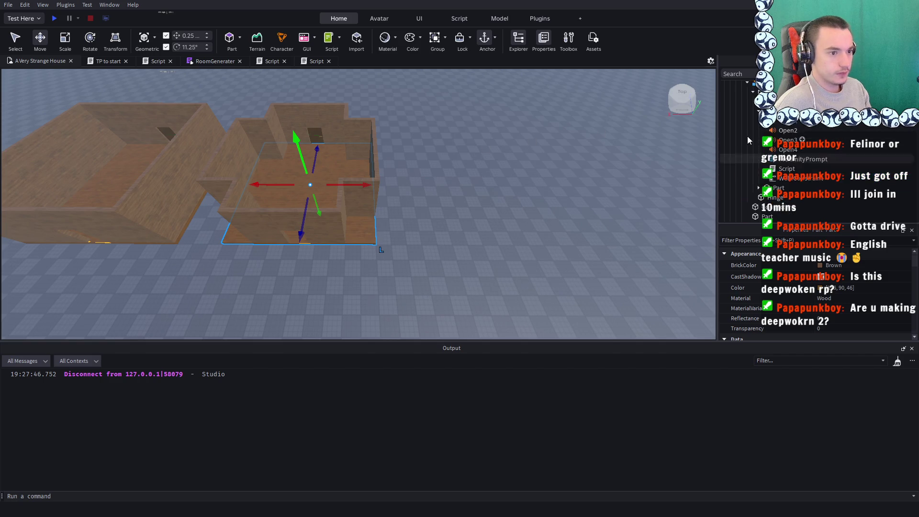
pyautogui.click(730, 134)
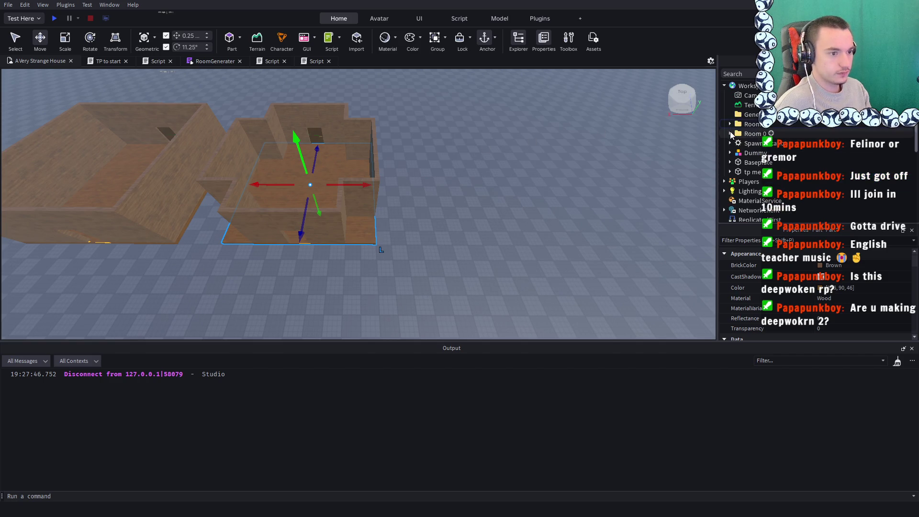
pyautogui.click(730, 124)
pyautogui.click(731, 124)
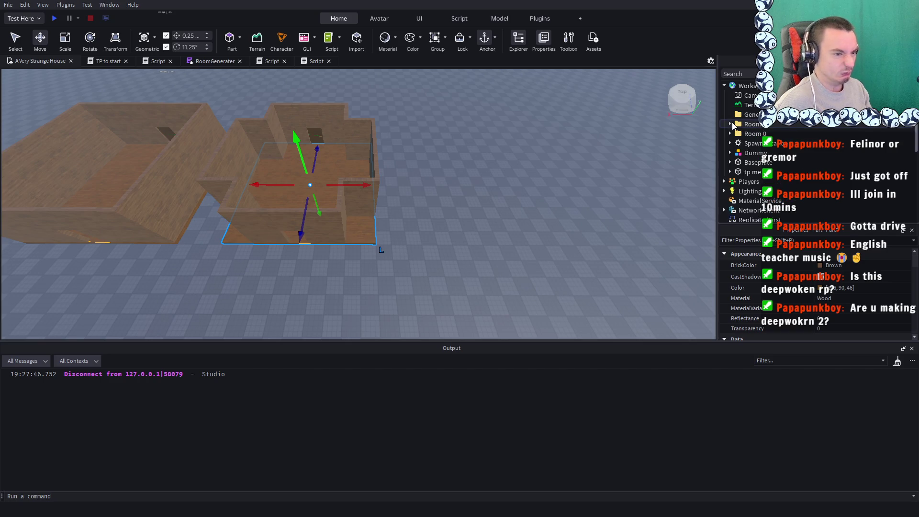
pyautogui.click(536, 159)
# Step: Fly the edit camera around to view the house from the front
pyautogui.press('d')
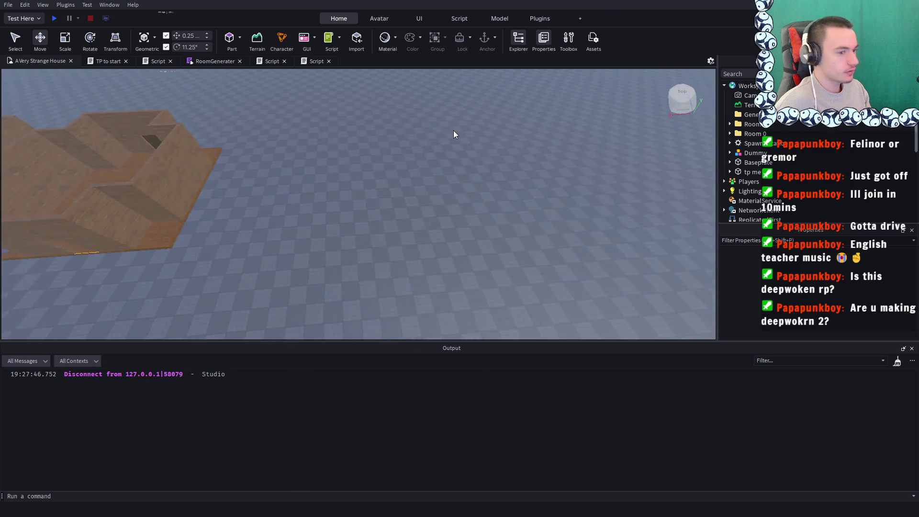
pyautogui.press('a')
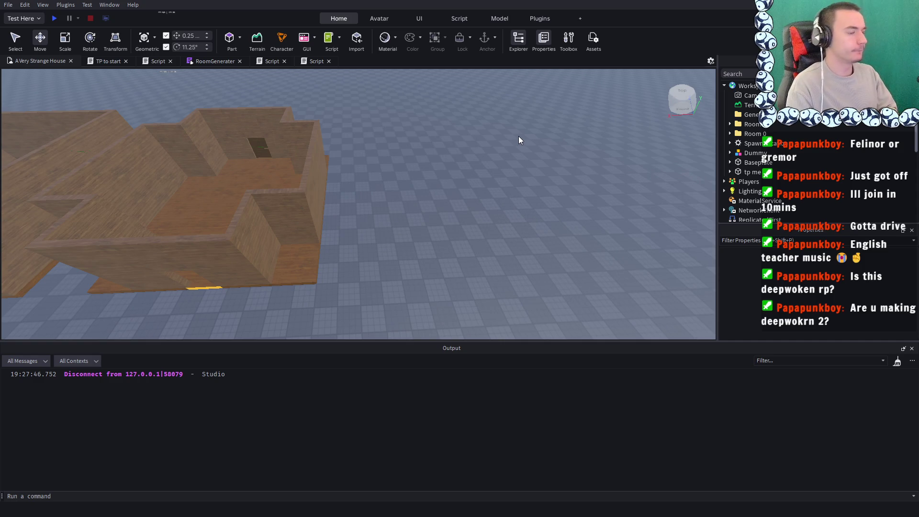
pyautogui.moveTo(518, 139); pyautogui.dragTo(511, 163)
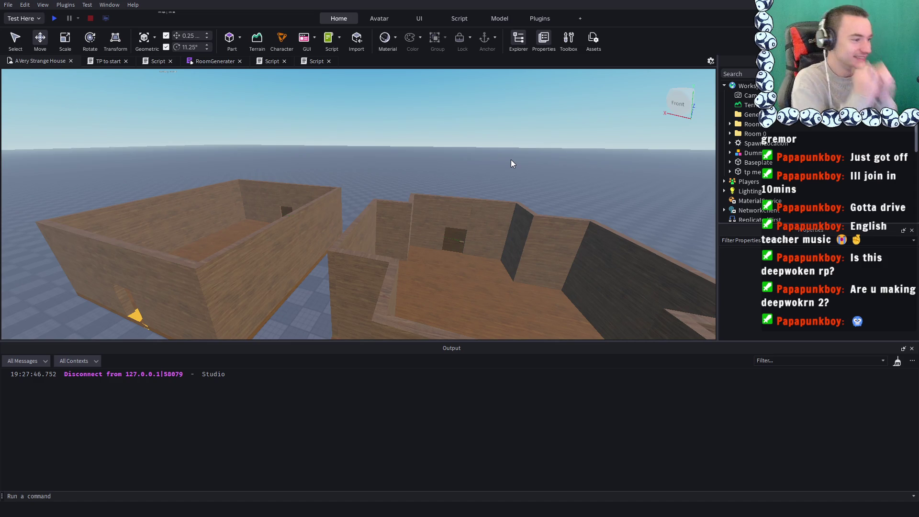
pyautogui.press('s')
pyautogui.press('w')
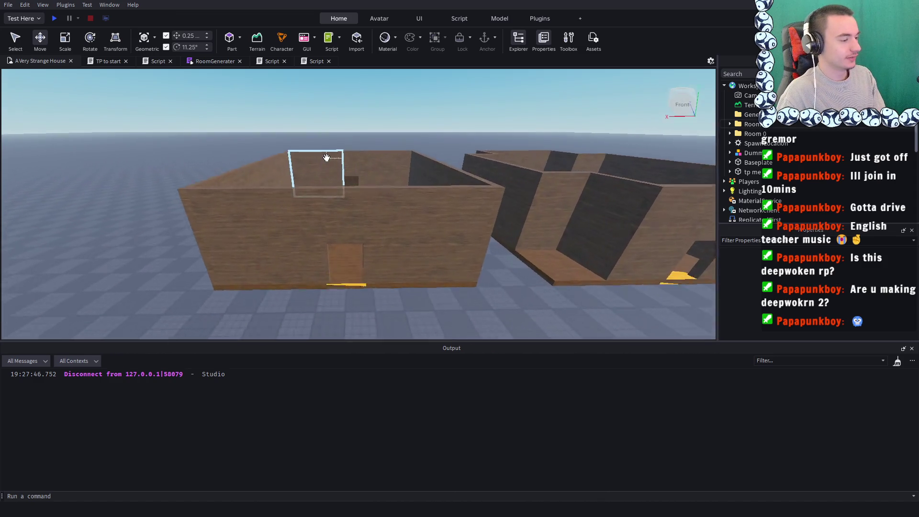
pyautogui.press('w')
pyautogui.press('e')
pyautogui.click(326, 144)
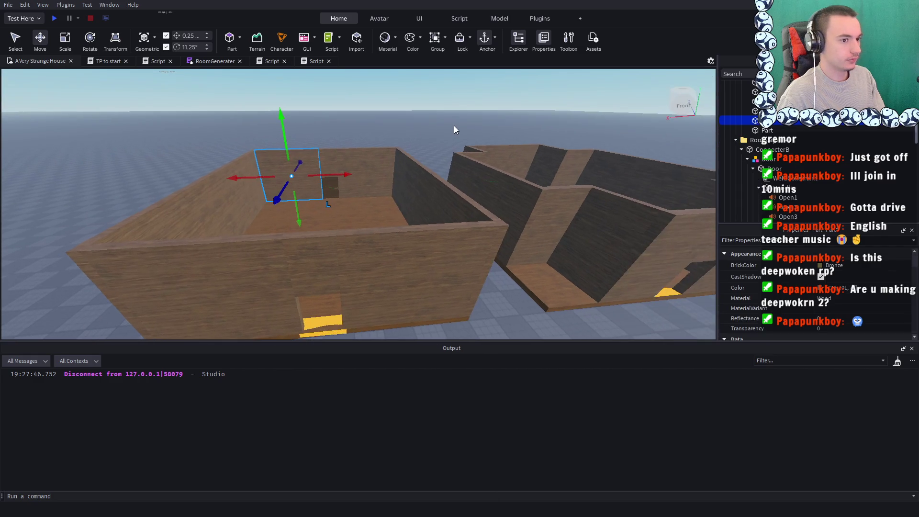
pyautogui.press('a')
pyautogui.click(387, 155)
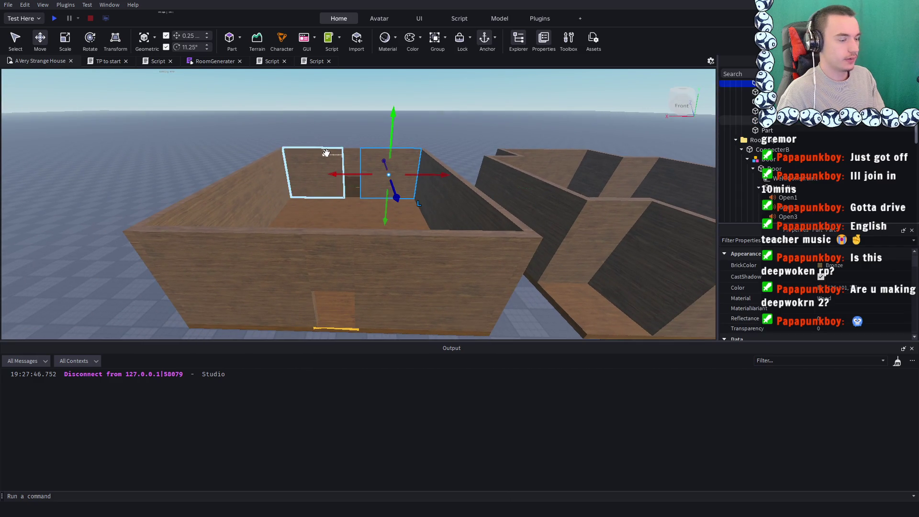
pyautogui.click(342, 283)
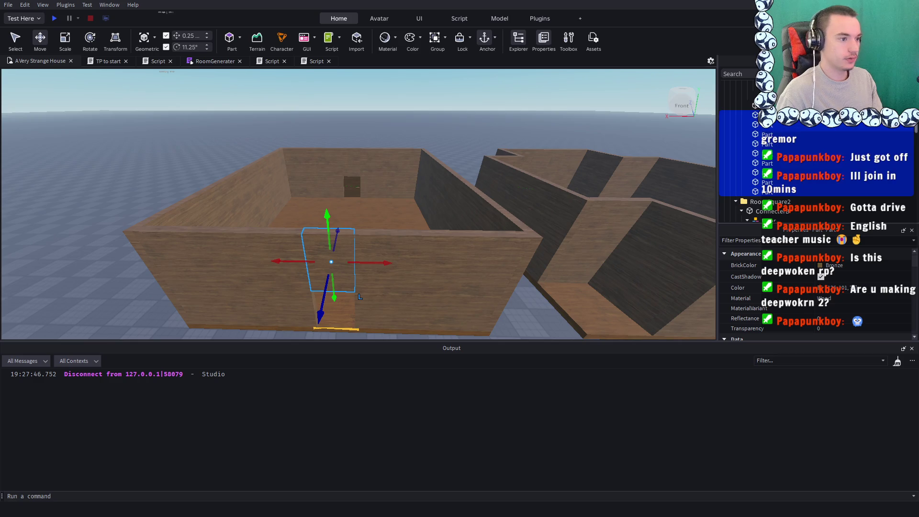
pyautogui.press('w')
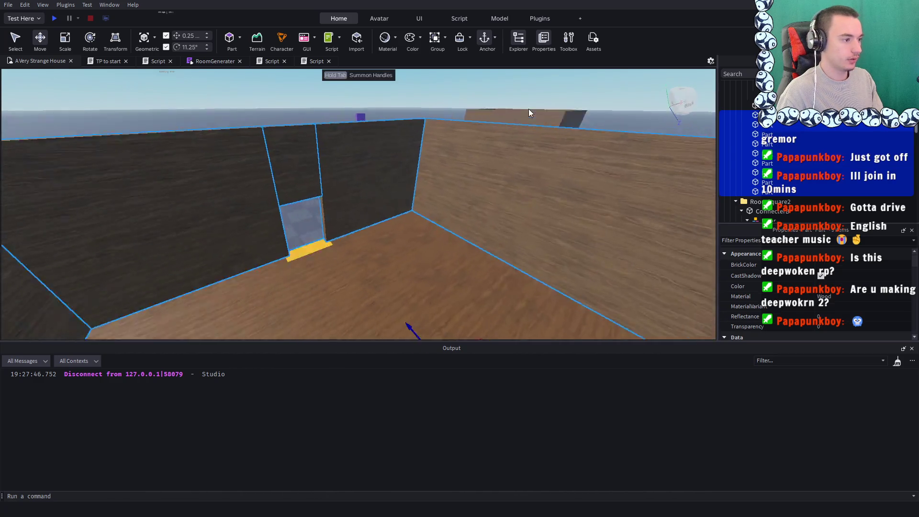
pyautogui.press('f')
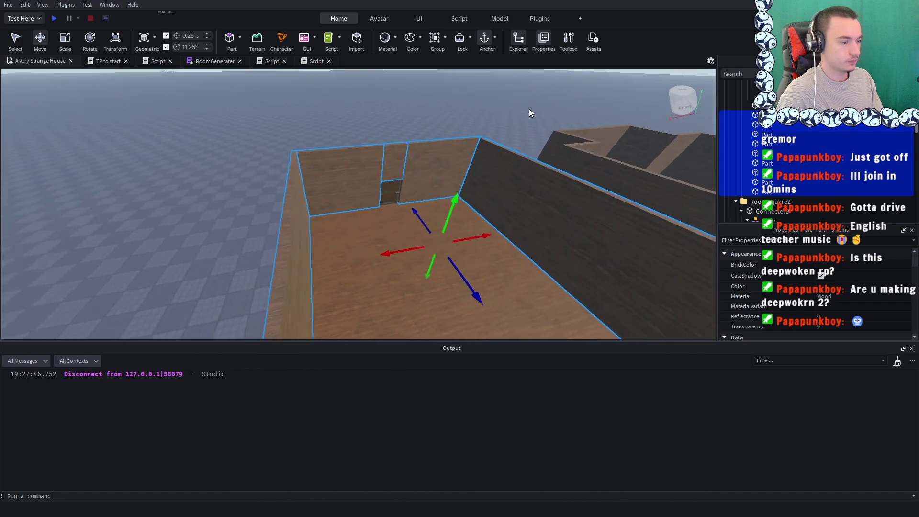
pyautogui.click(763, 192)
pyautogui.press('Up')
pyautogui.press('Up')
pyautogui.press('Up')
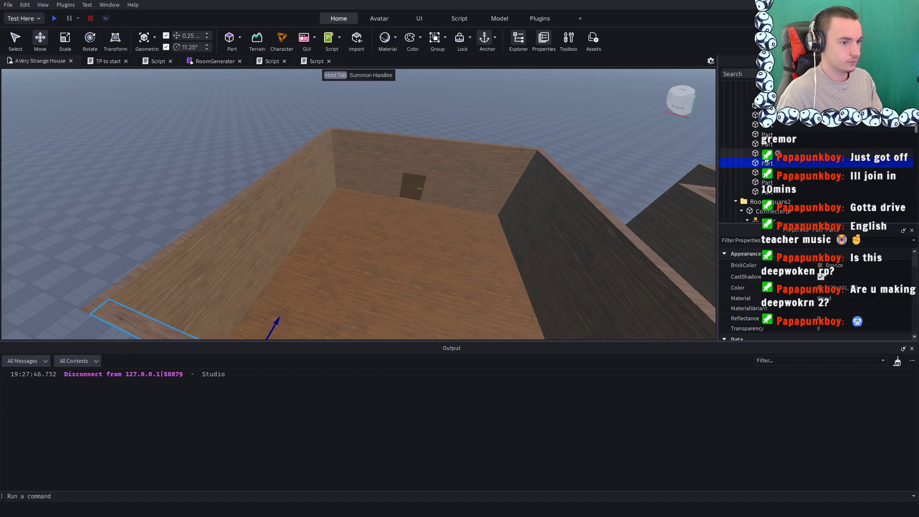
pyautogui.scroll(-5, 618, 139)
pyautogui.press('Down')
pyautogui.press('Down')
pyautogui.press('Down')
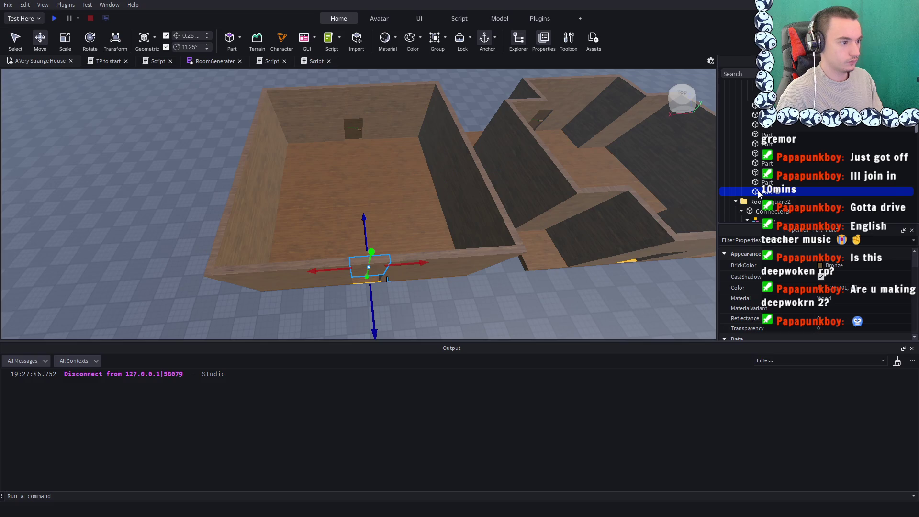
pyautogui.press('Up')
pyautogui.press('Up')
pyautogui.press('Up')
pyautogui.press('Up')
pyautogui.press('Up')
pyautogui.press('Up')
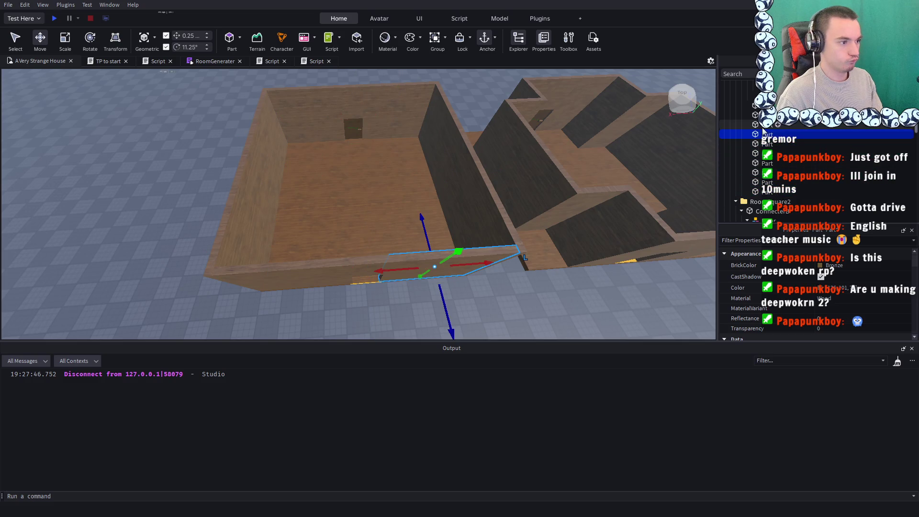
pyautogui.press('Up')
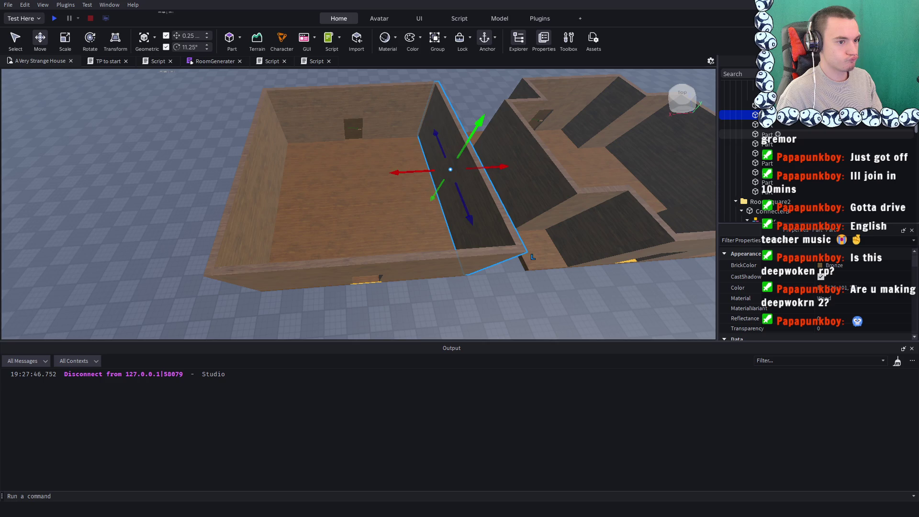
pyautogui.hotkey('shift', 'Down')
pyautogui.hotkey('shift', 'Down')
pyautogui.hotkey('shift', 'Down')
pyautogui.press('f')
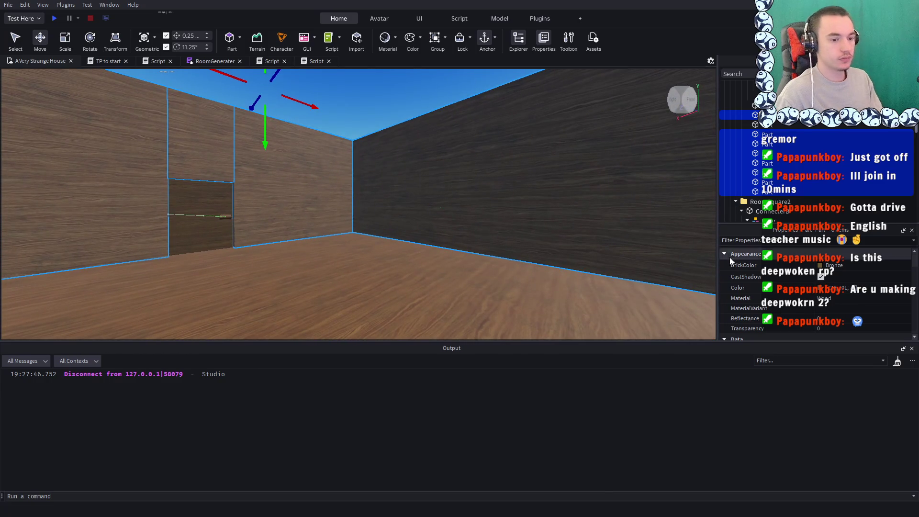
pyautogui.scroll(-15, 730, 259)
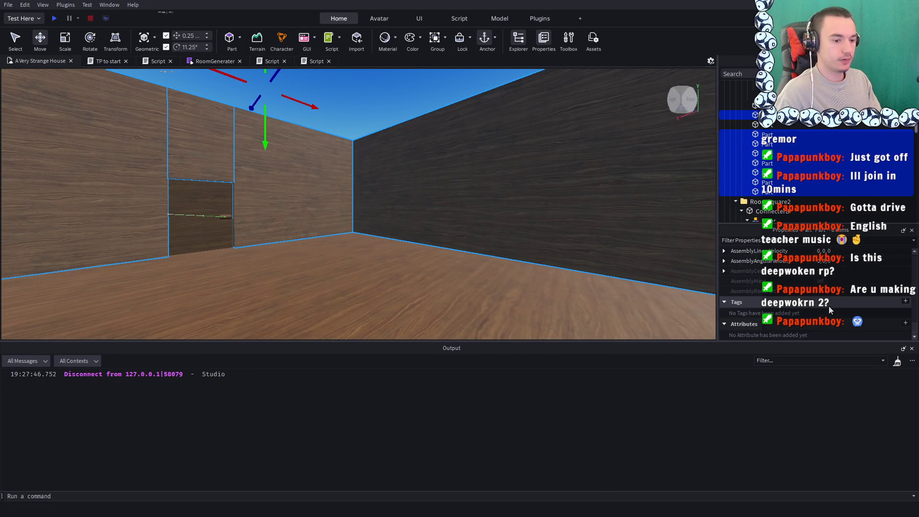
pyautogui.scroll(1, 829, 305)
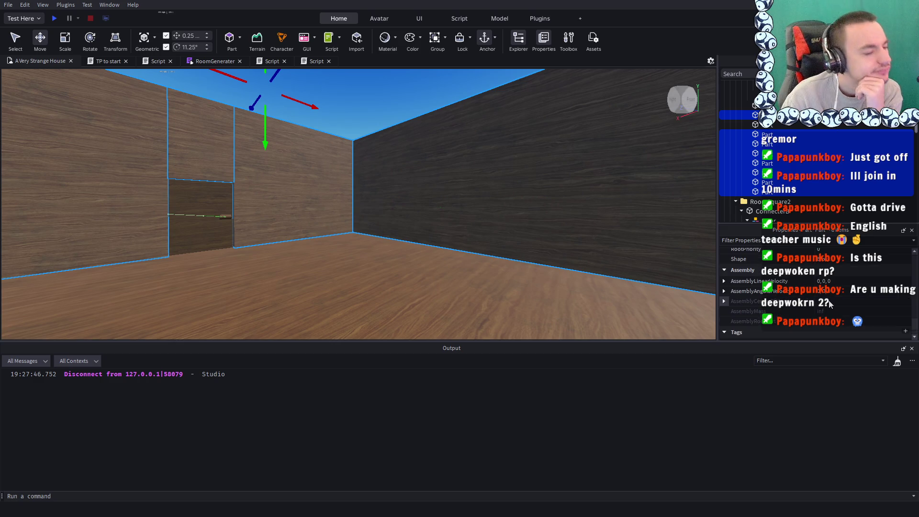
pyautogui.scroll(1, 830, 305)
pyautogui.scroll(5, 830, 305)
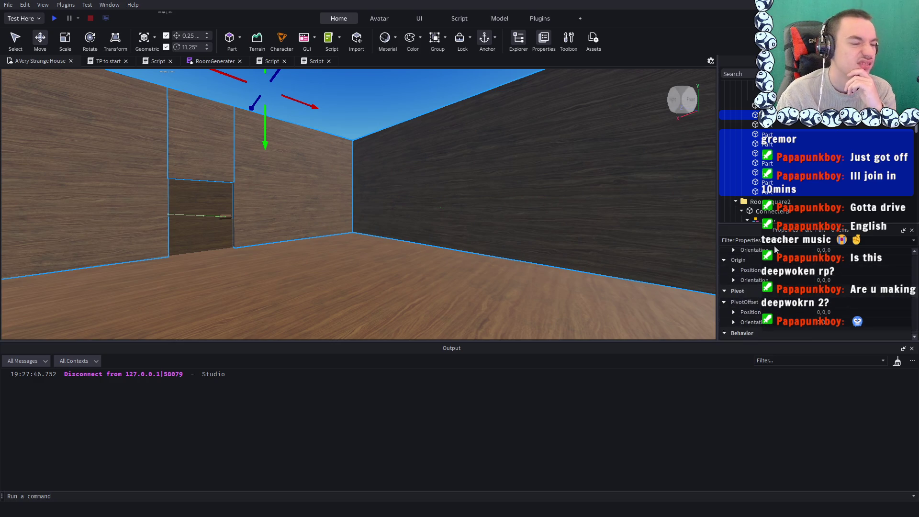
pyautogui.scroll(-8, 533, 168)
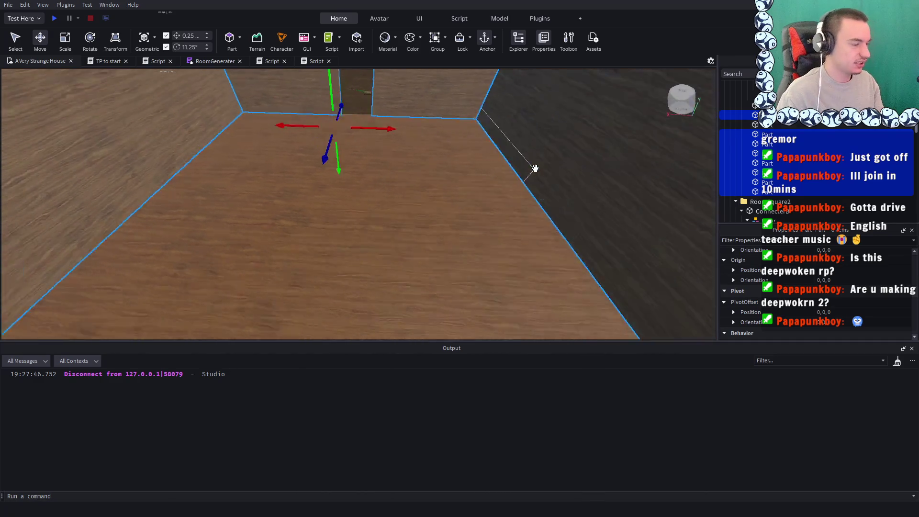
pyautogui.scroll(-3, 535, 168)
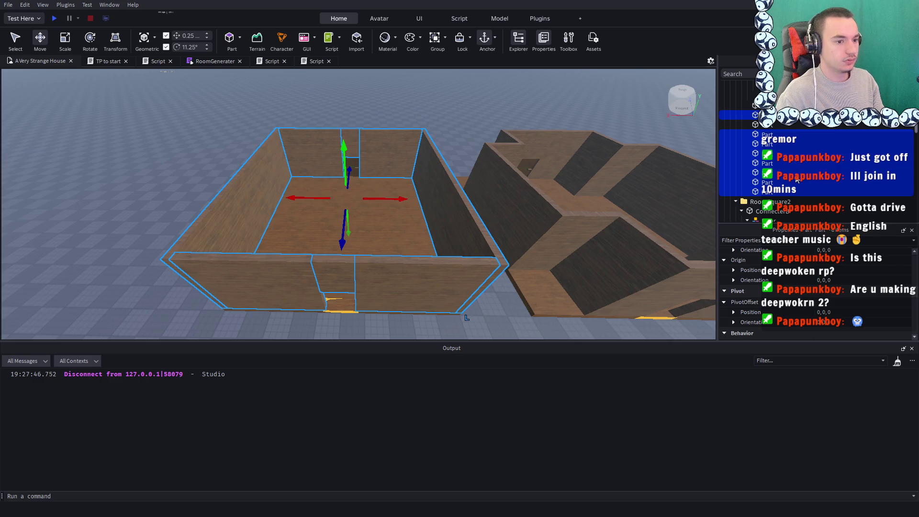
# Step: Select the room's folder and floor part, then expand the parts folders to list the wall Parts
pyautogui.click(776, 165)
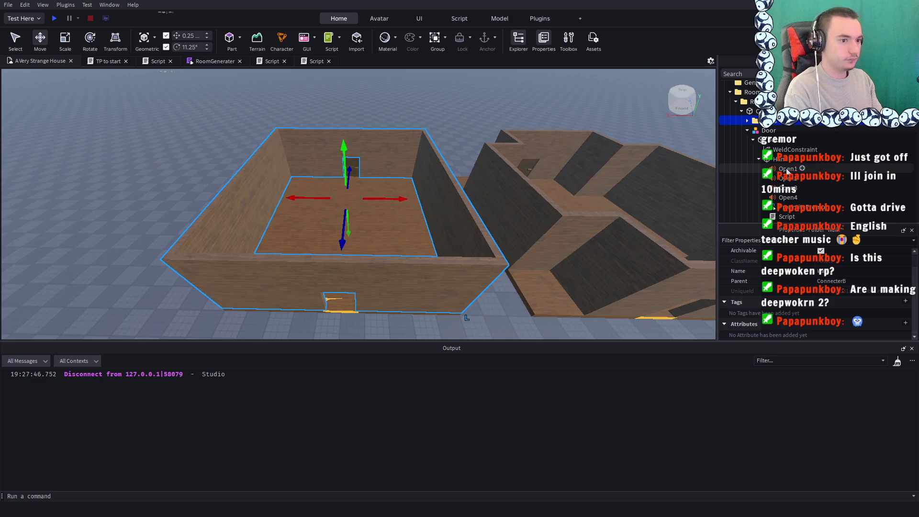
pyautogui.click(384, 190)
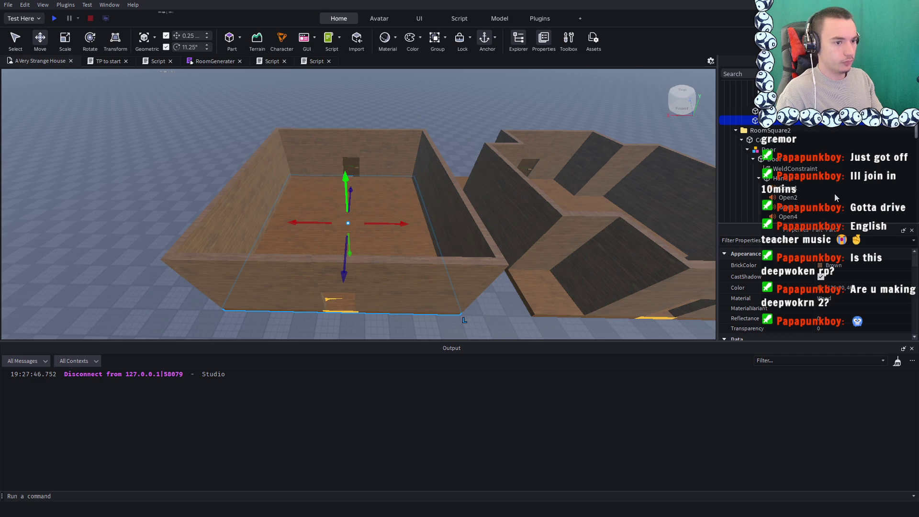
pyautogui.click(773, 122)
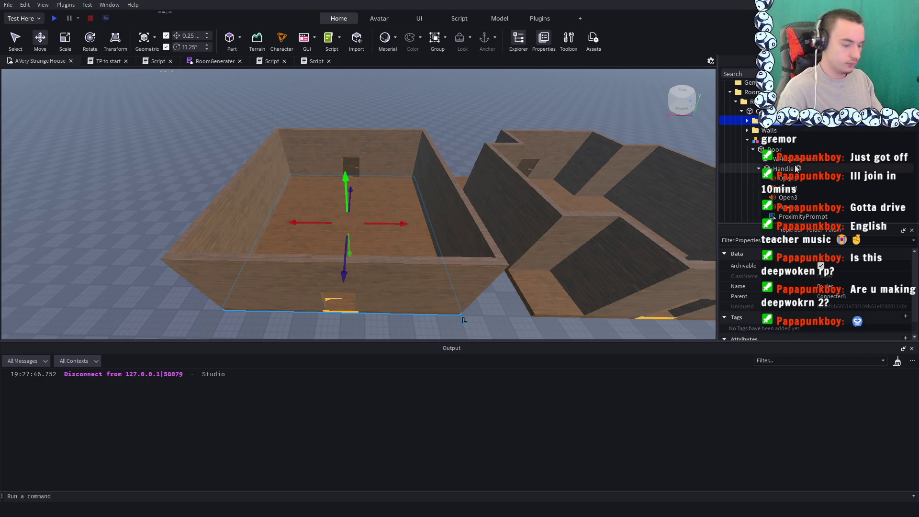
pyautogui.click(747, 121)
pyautogui.click(749, 138)
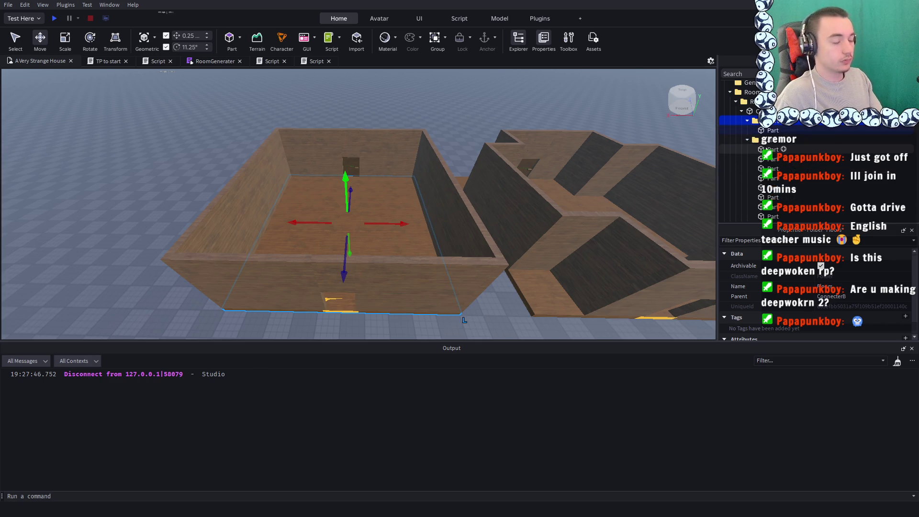
# Step: Select the second room's wall parts as one range in Explorer
pyautogui.press('w')
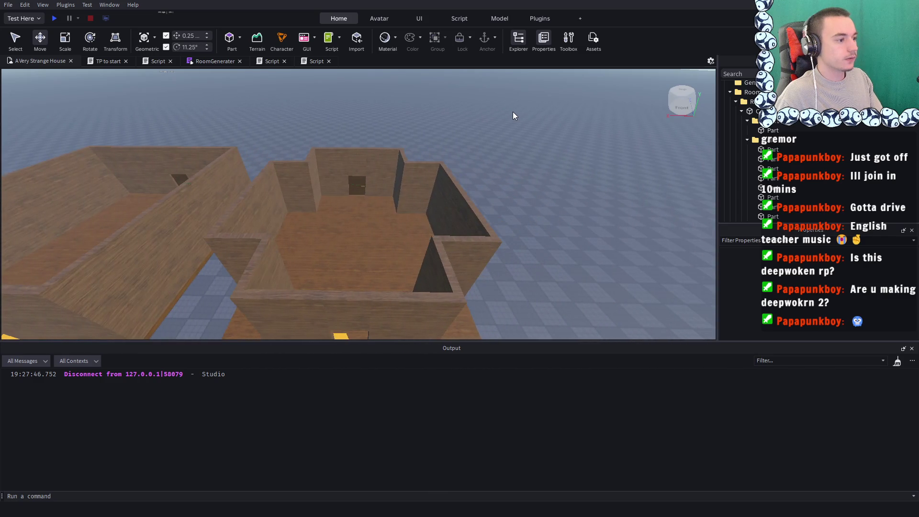
pyautogui.click(382, 215)
pyautogui.click(450, 222)
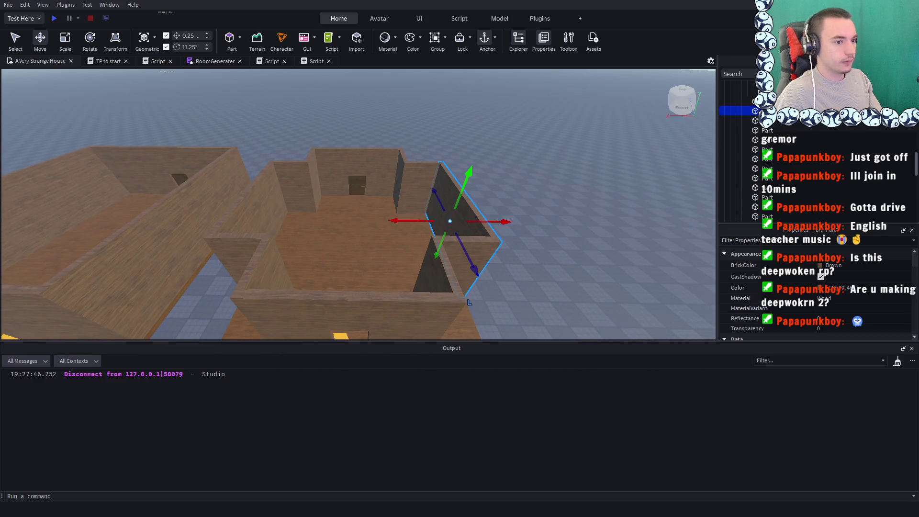
pyautogui.scroll(-2, 761, 158)
pyautogui.keyDown('shift'); pyautogui.click(749, 193); pyautogui.keyUp('shift')
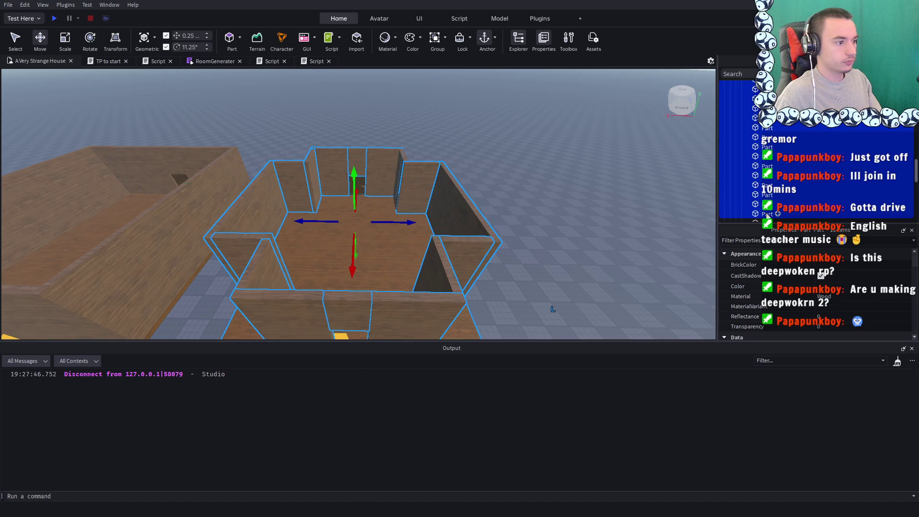
# Step: Group the selected wall parts into a single Folder
pyautogui.scroll(-1, 750, 194)
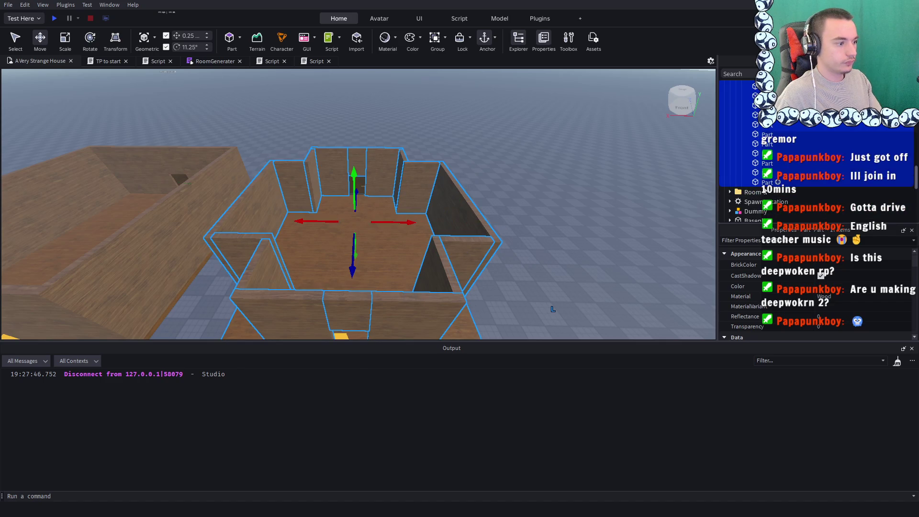
pyautogui.scroll(-3, 549, 130)
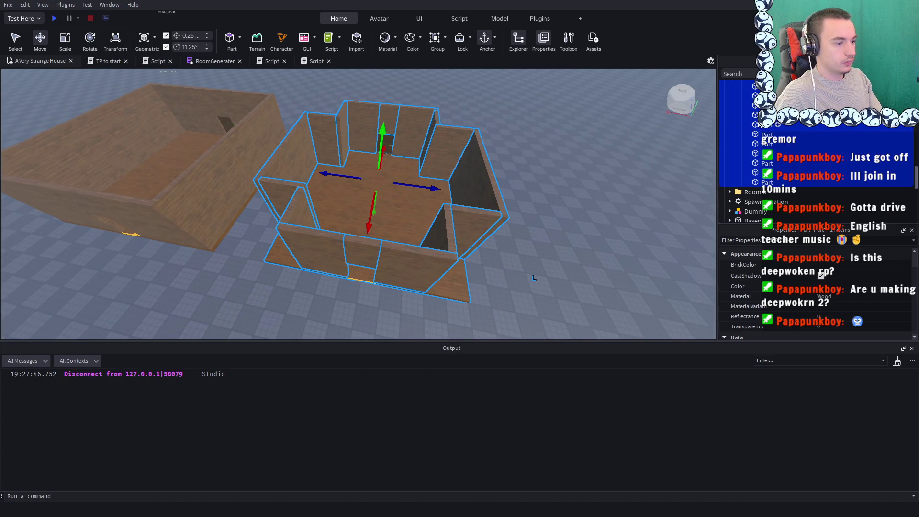
pyautogui.scroll(2, 813, 153)
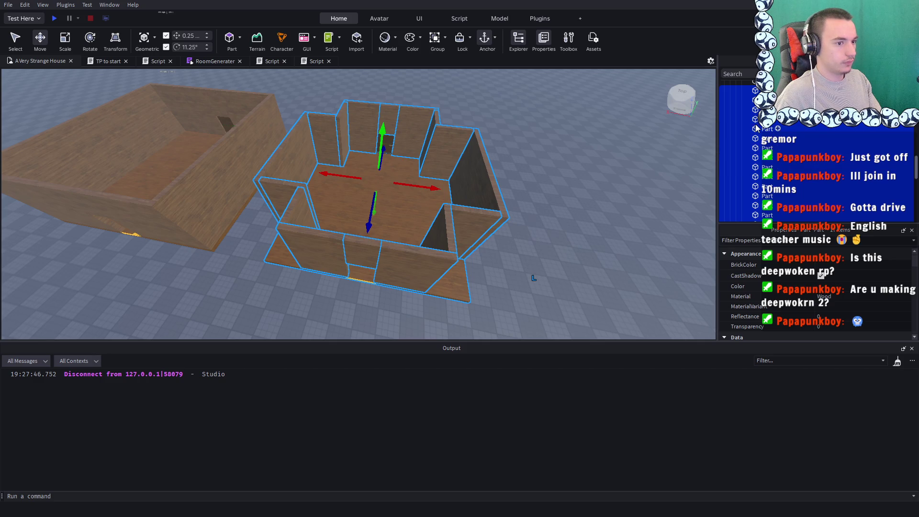
pyautogui.scroll(3, 761, 191)
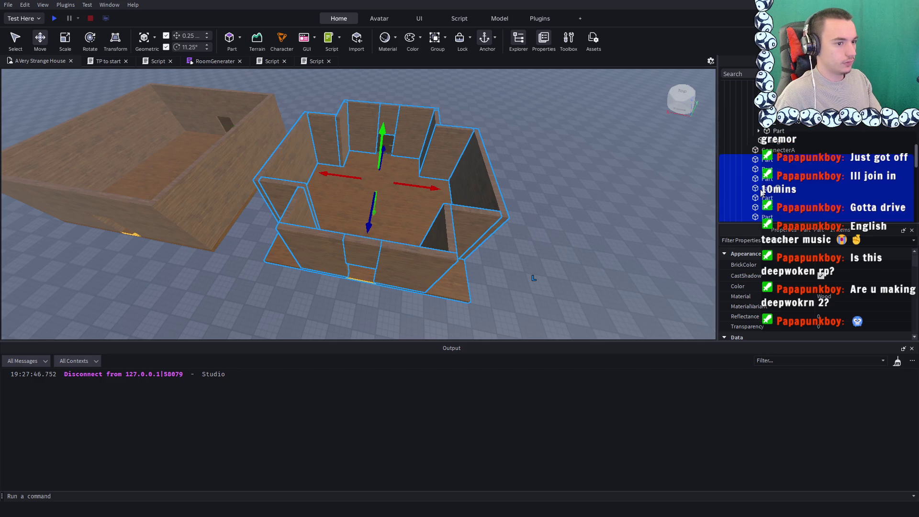
pyautogui.scroll(-5, 762, 191)
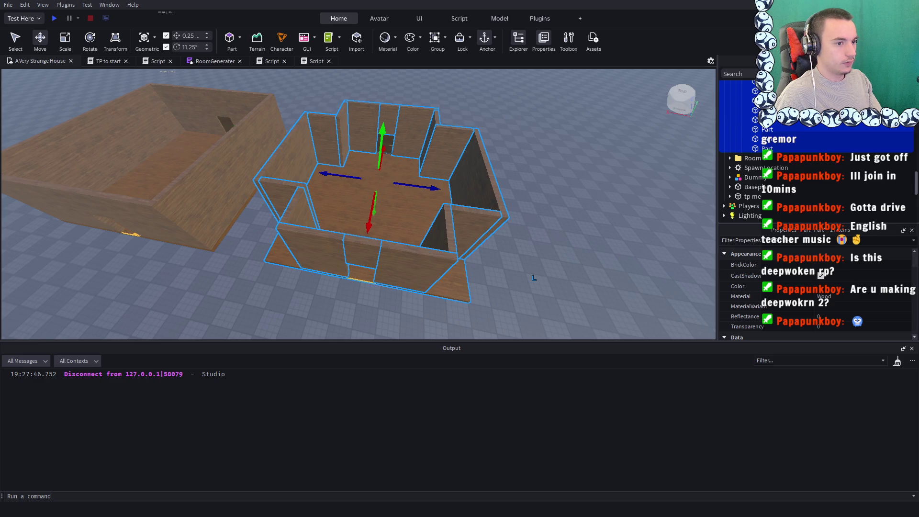
pyautogui.scroll(3, 778, 152)
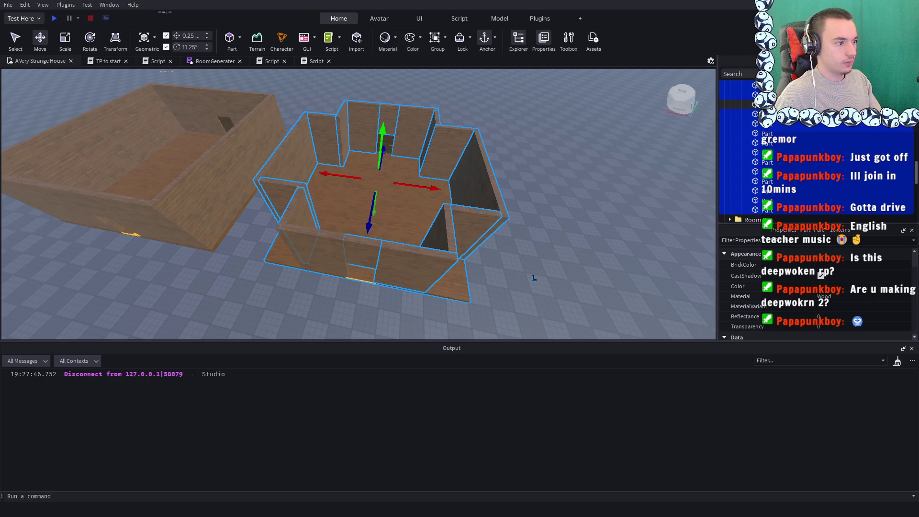
pyautogui.scroll(1, 763, 137)
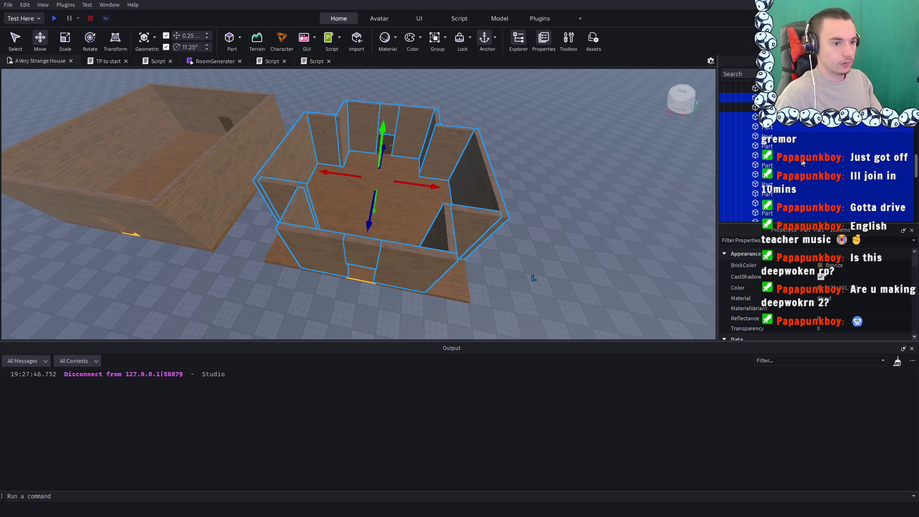
pyautogui.hotkey('ctrl', 'z')
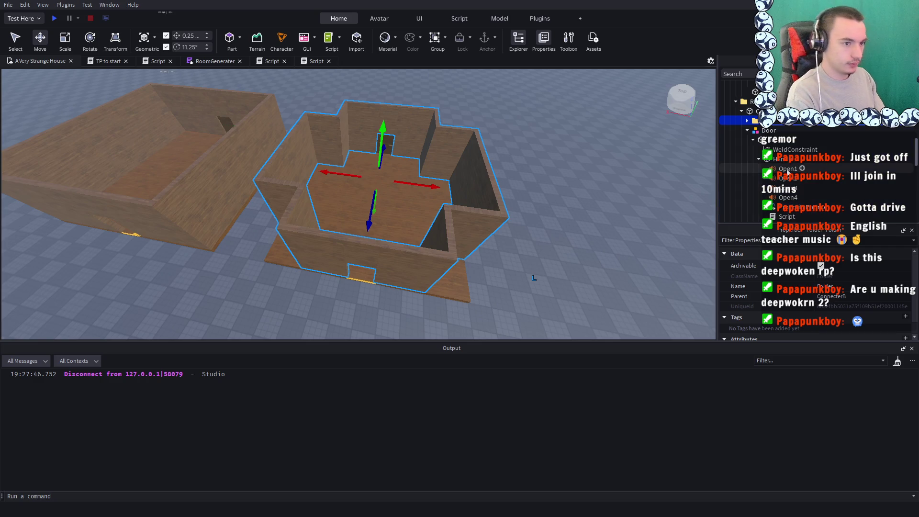
pyautogui.scroll(-3, 788, 173)
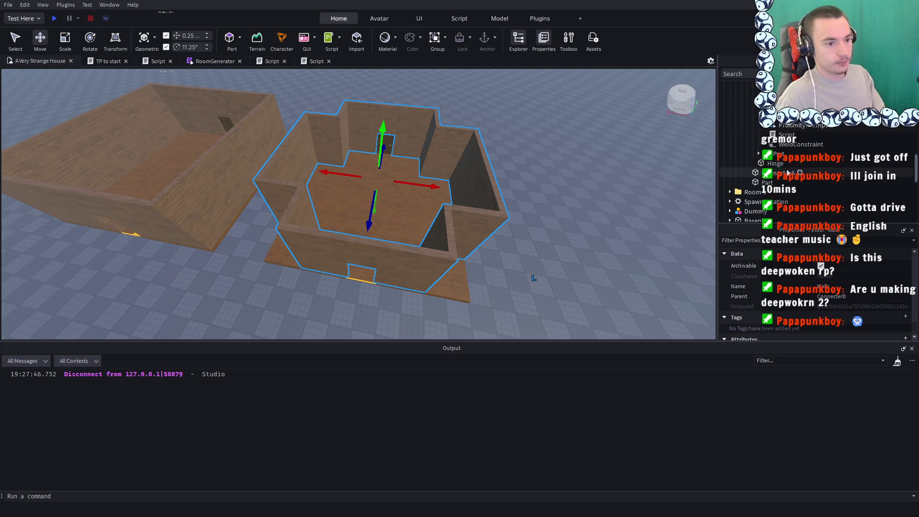
pyautogui.click(771, 182)
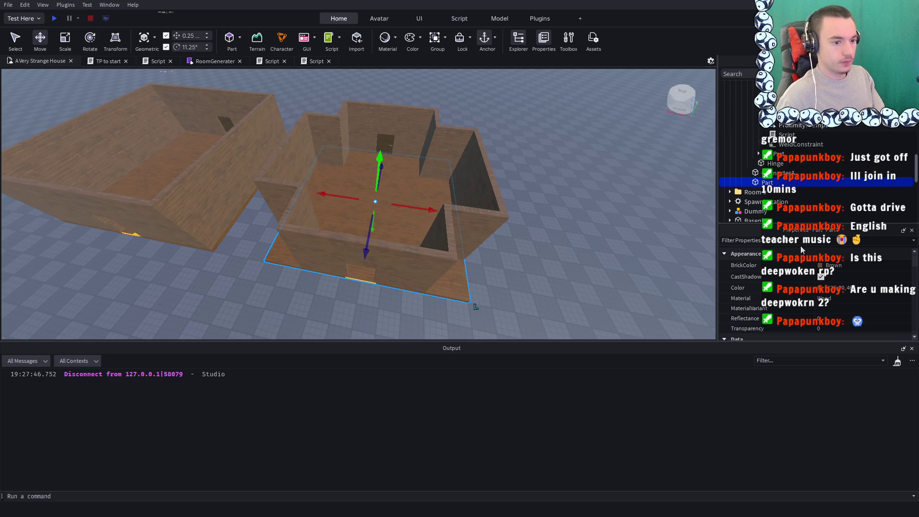
pyautogui.hotkey('ctrl', 'z')
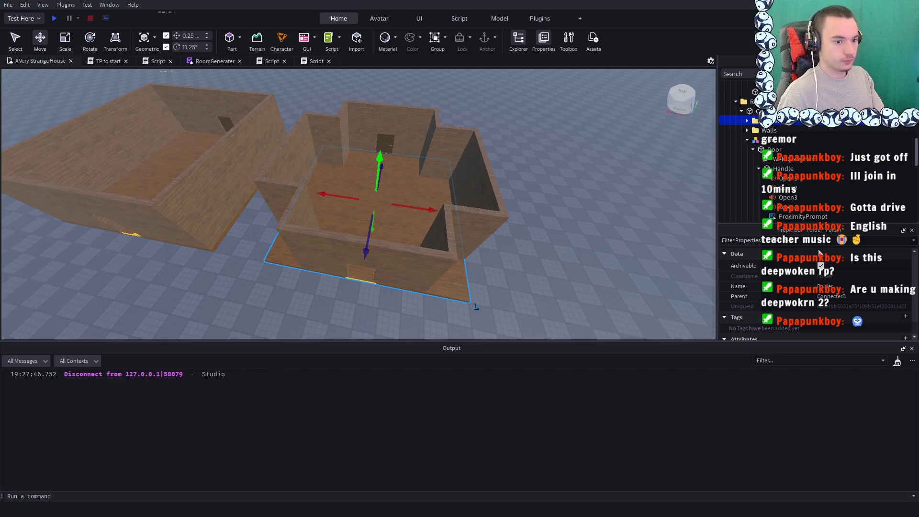
pyautogui.click(838, 285)
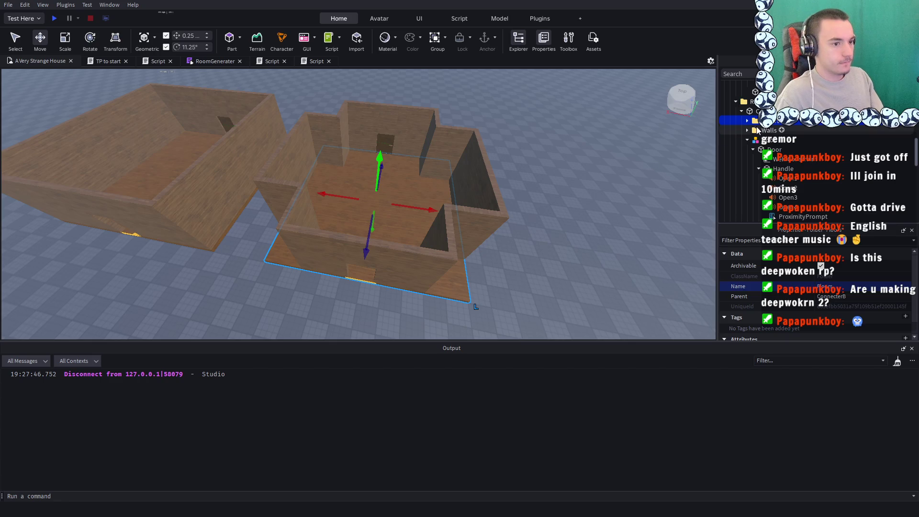
pyautogui.click(570, 190)
pyautogui.scroll(15, 570, 191)
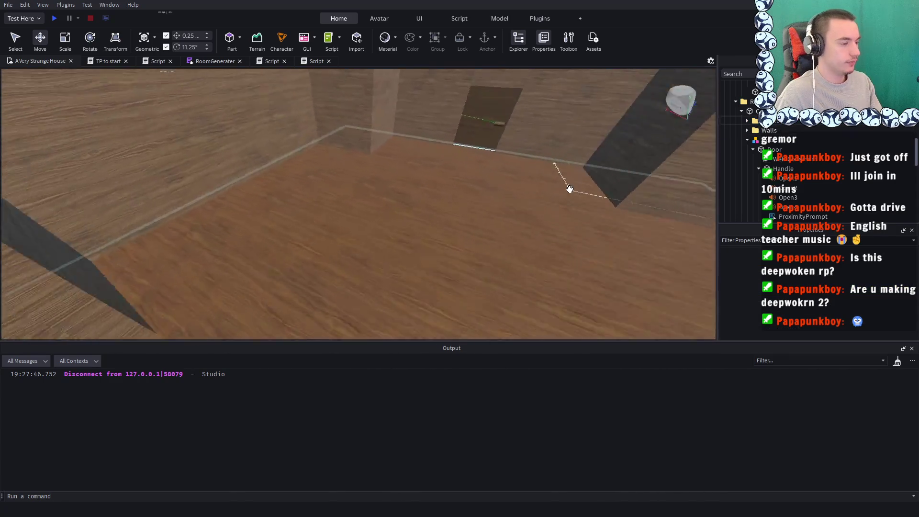
pyautogui.scroll(-15, 570, 190)
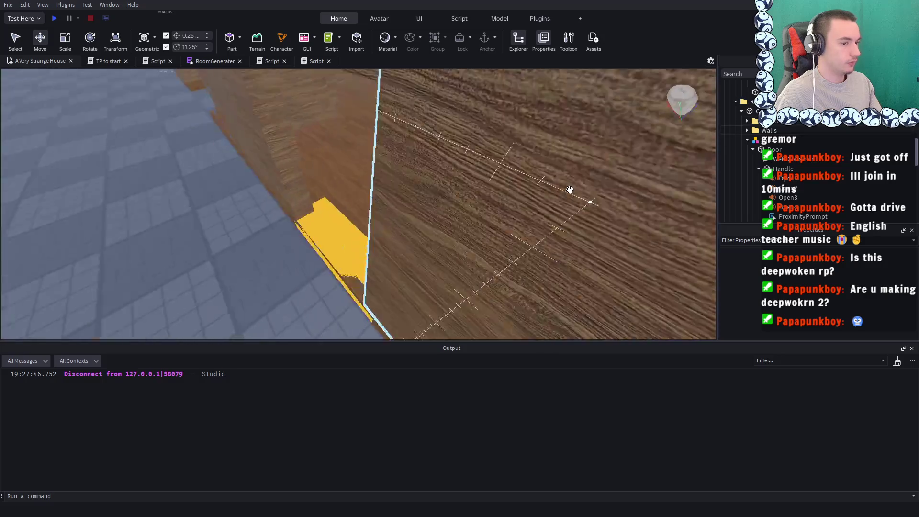
pyautogui.scroll(-10, 569, 190)
pyautogui.scroll(10, 570, 190)
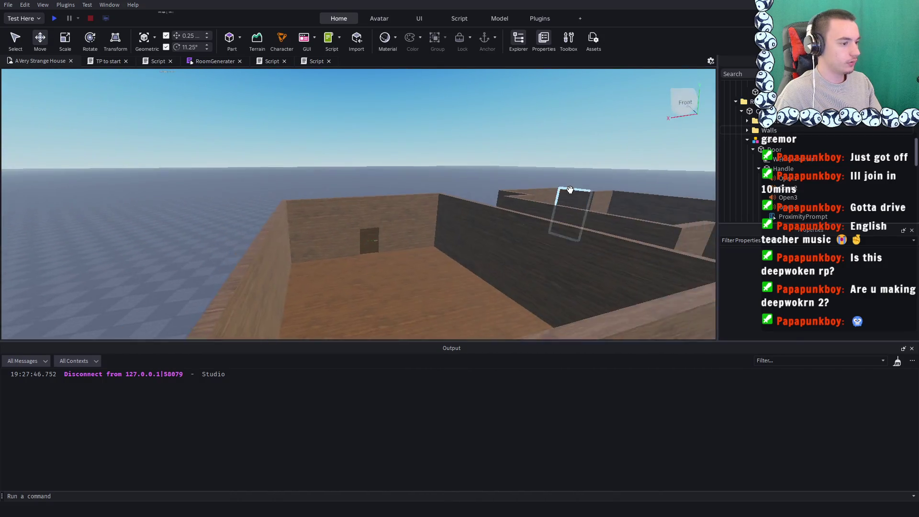
pyautogui.scroll(10, 570, 190)
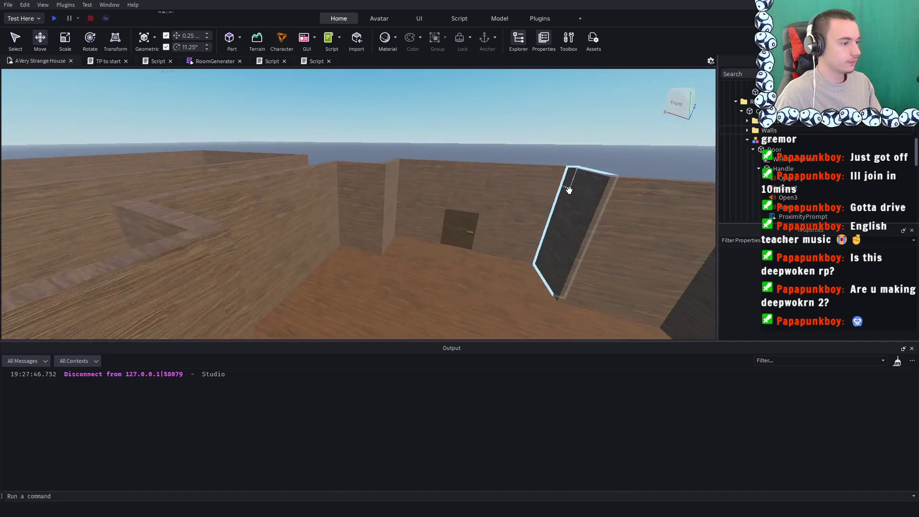
pyautogui.scroll(-15, 569, 190)
pyautogui.scroll(-5, 570, 191)
pyautogui.scroll(15, 570, 191)
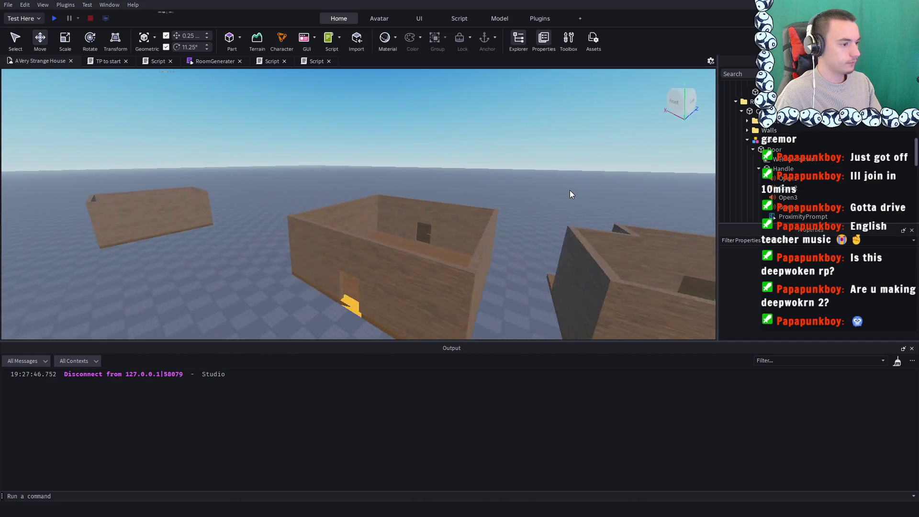
pyautogui.scroll(10, 570, 191)
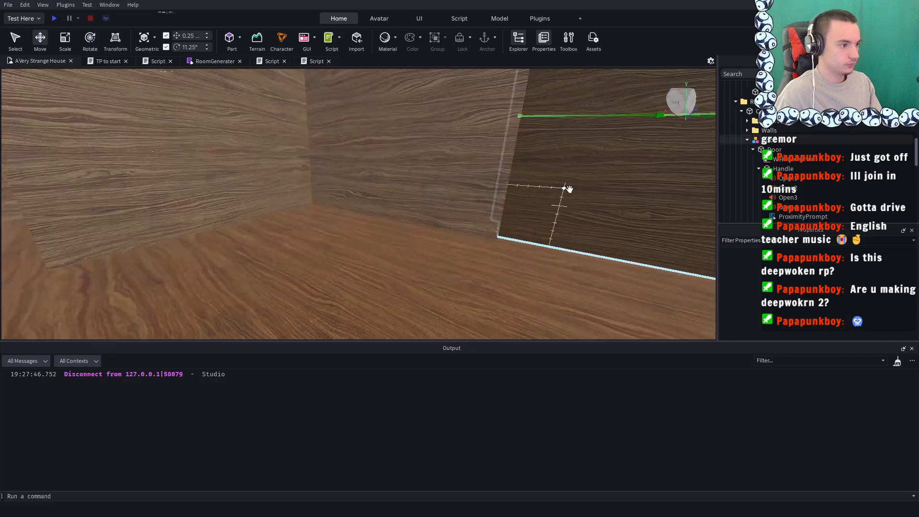
pyautogui.scroll(-15, 569, 190)
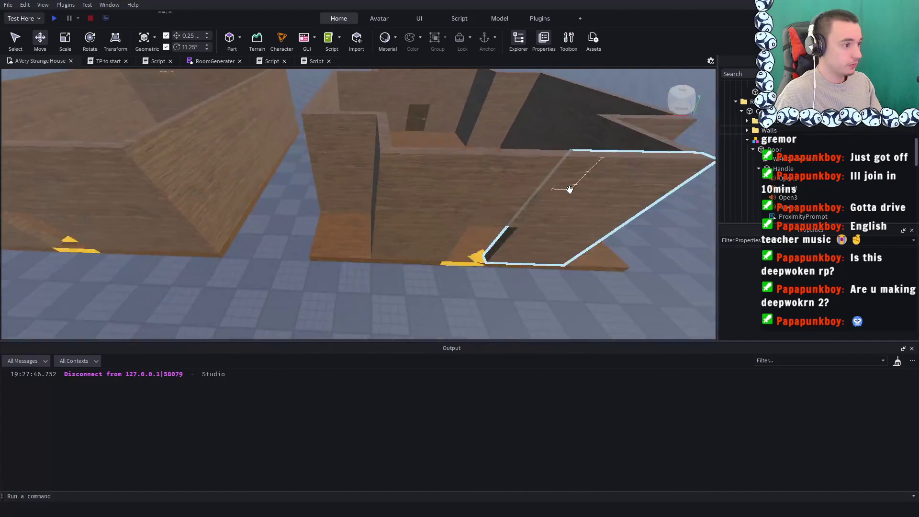
pyautogui.scroll(-5, 570, 191)
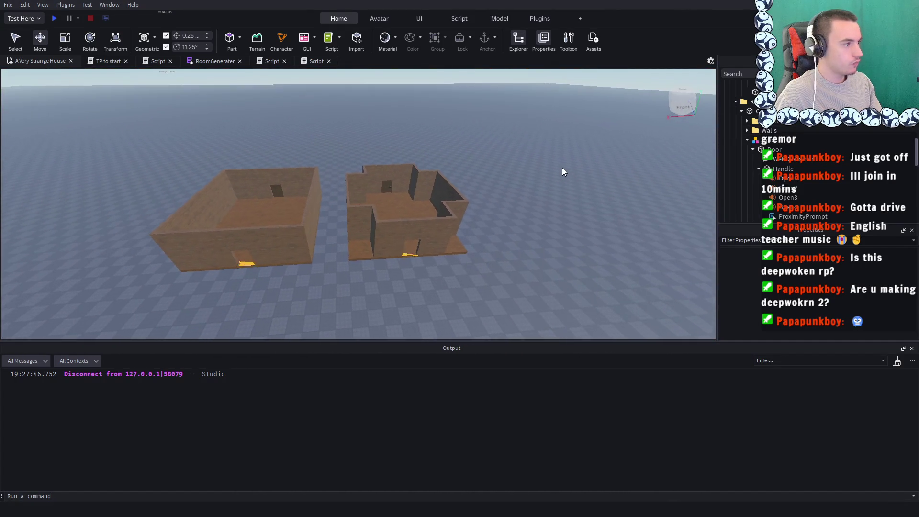
pyautogui.scroll(10, 562, 168)
pyautogui.scroll(10, 562, 168)
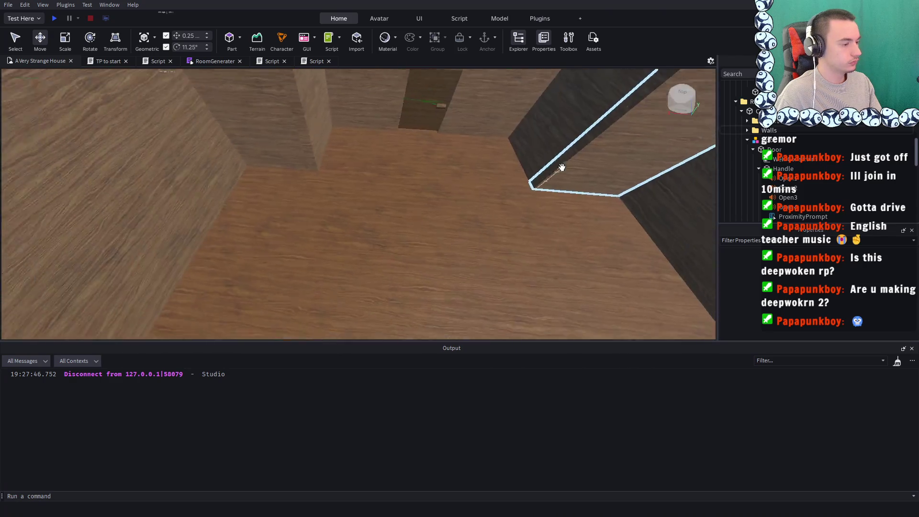
pyautogui.scroll(-10, 562, 168)
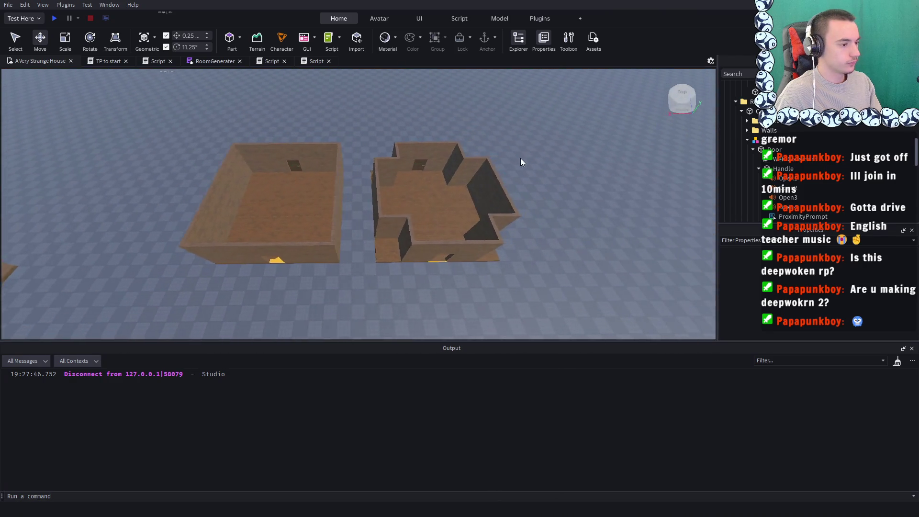
pyautogui.scroll(5, 493, 157)
pyautogui.scroll(-4, 493, 157)
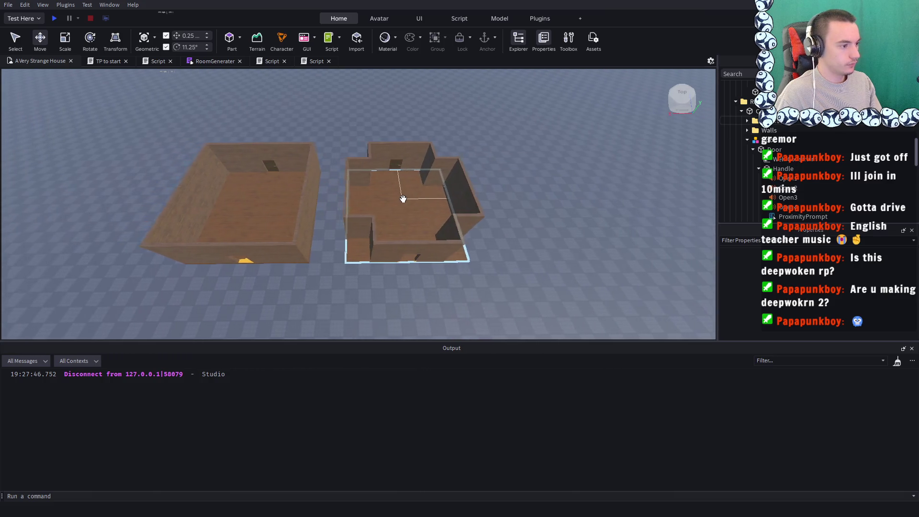
pyautogui.press('d')
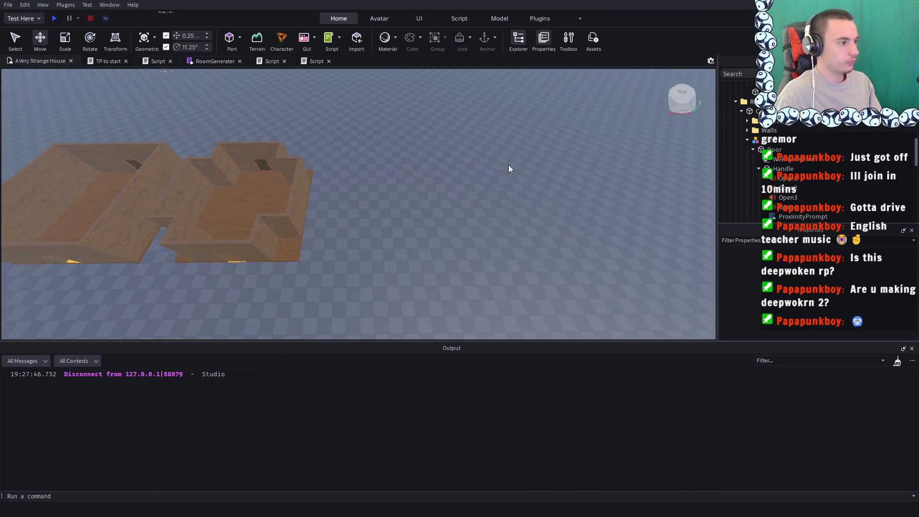
# Step: Slide the Door model along the blue axis in 0.25-stud steps into the doorway, then clear the selection
pyautogui.moveTo(353, 185); pyautogui.dragTo(513, 191)
pyautogui.scroll(3, 513, 185)
pyautogui.click(311, 153)
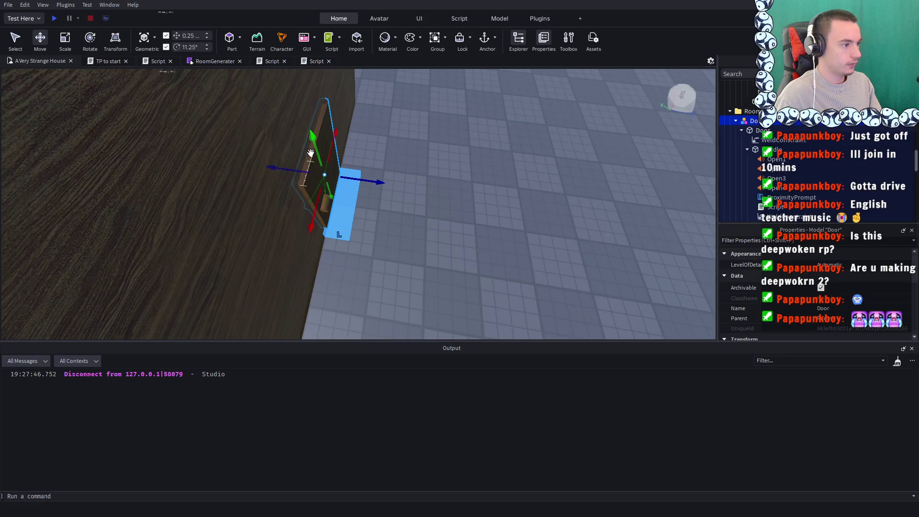
pyautogui.moveTo(368, 183); pyautogui.dragTo(366, 185)
pyautogui.scroll(-5, 366, 185)
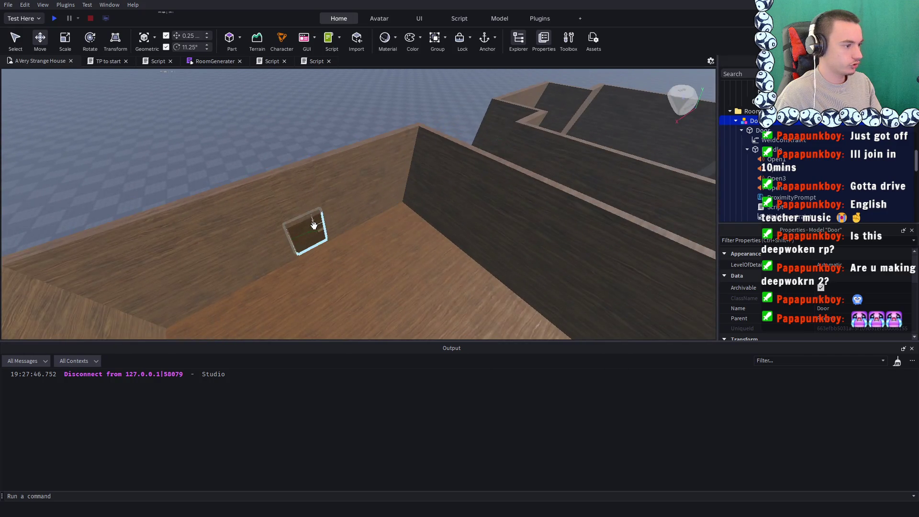
pyautogui.moveTo(316, 209); pyautogui.dragTo(365, 263)
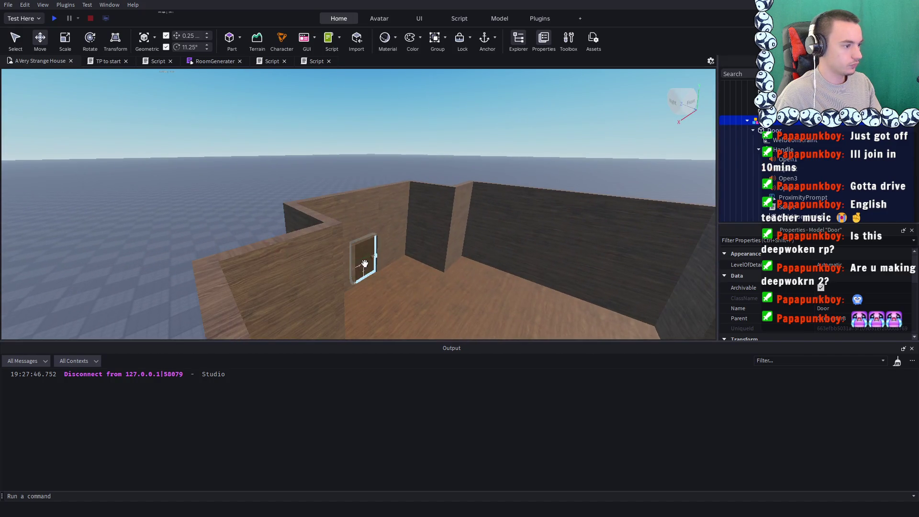
pyautogui.scroll(10, 365, 264)
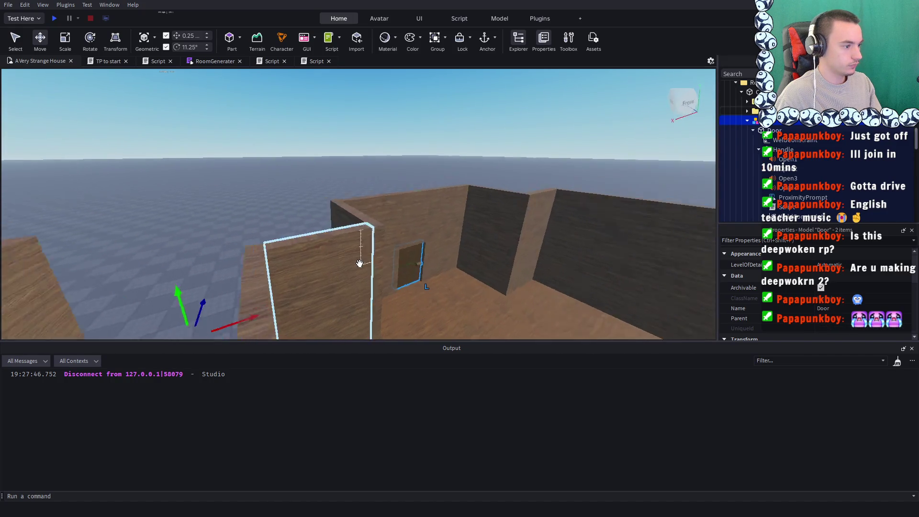
pyautogui.press('f')
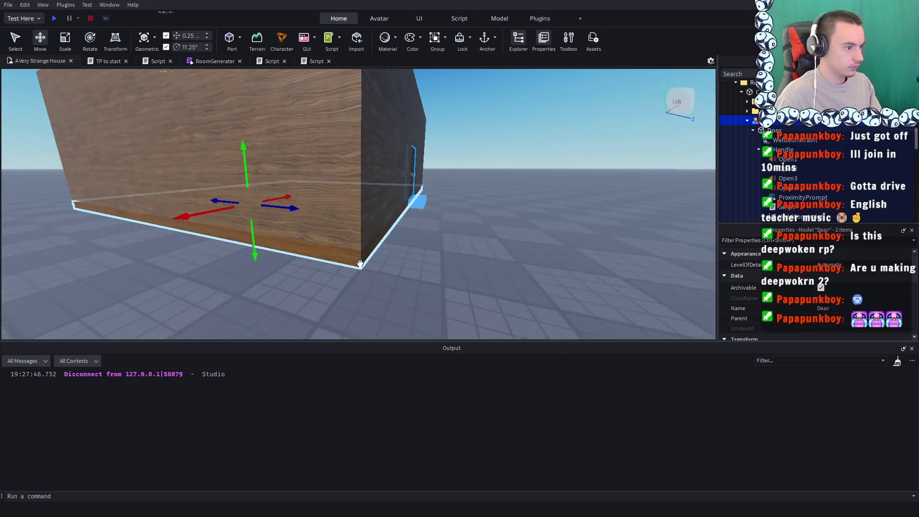
pyautogui.moveTo(459, 206)
pyautogui.mouseDown()
pyautogui.moveTo(482, 229)
pyautogui.moveTo(445, 206)
pyautogui.moveTo(457, 199)
pyautogui.mouseUp()
pyautogui.click(485, 238)
# Step: Collapse Workspace, inspect ServerStorage and the RoomGenerater module, then select the door model in the room
pyautogui.scroll(5, 737, 144)
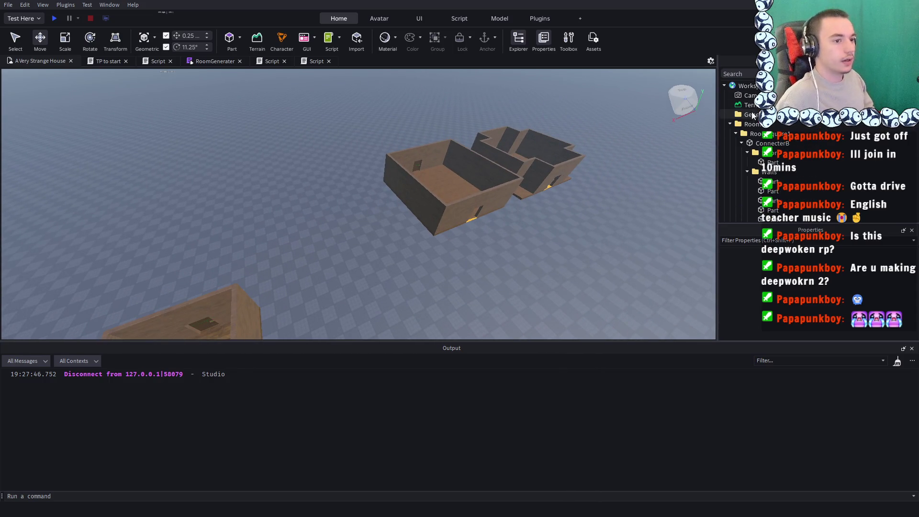
pyautogui.click(725, 87)
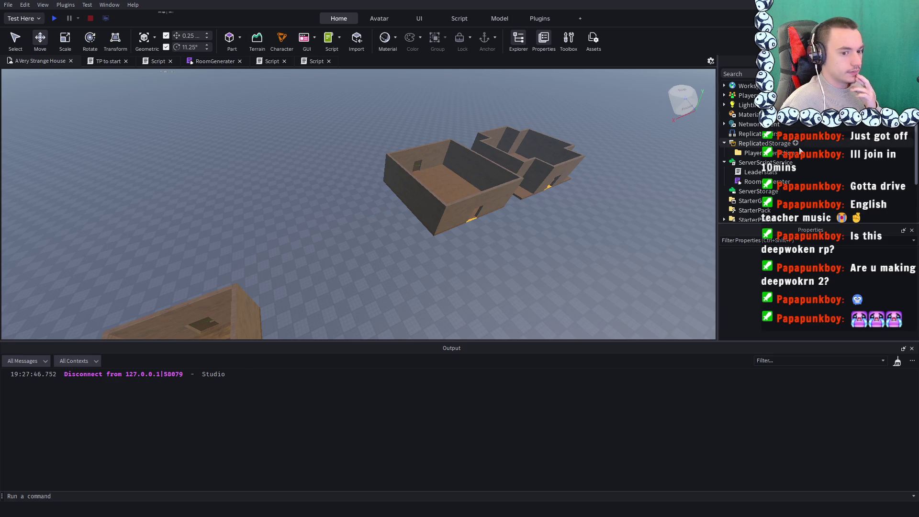
pyautogui.click(751, 189)
pyautogui.scroll(5, 687, 182)
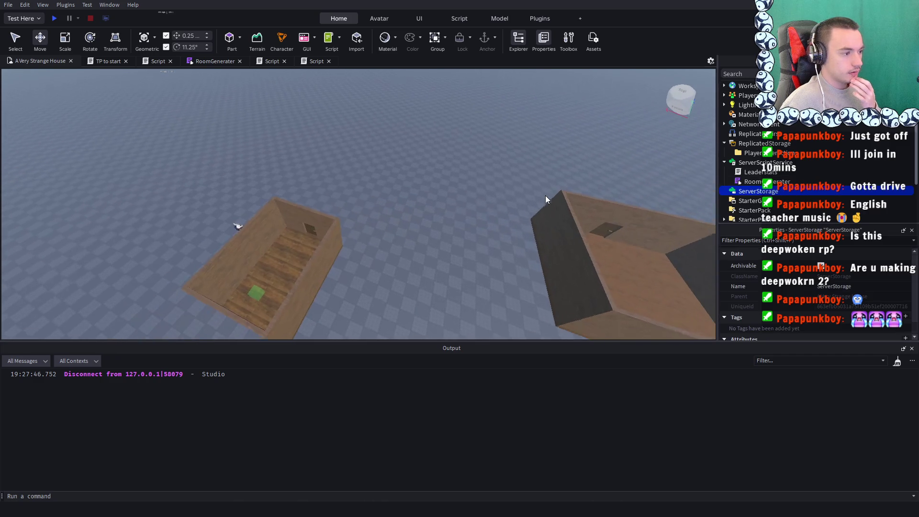
pyautogui.click(493, 202)
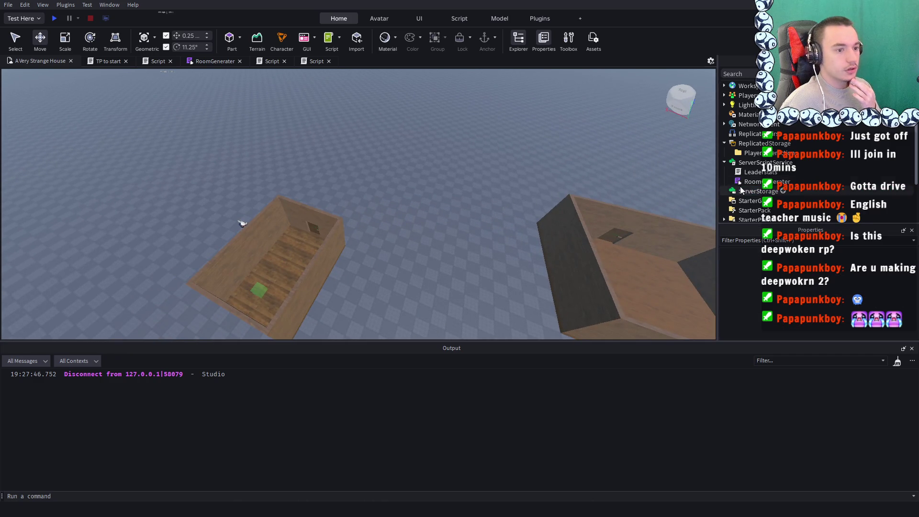
pyautogui.click(747, 183)
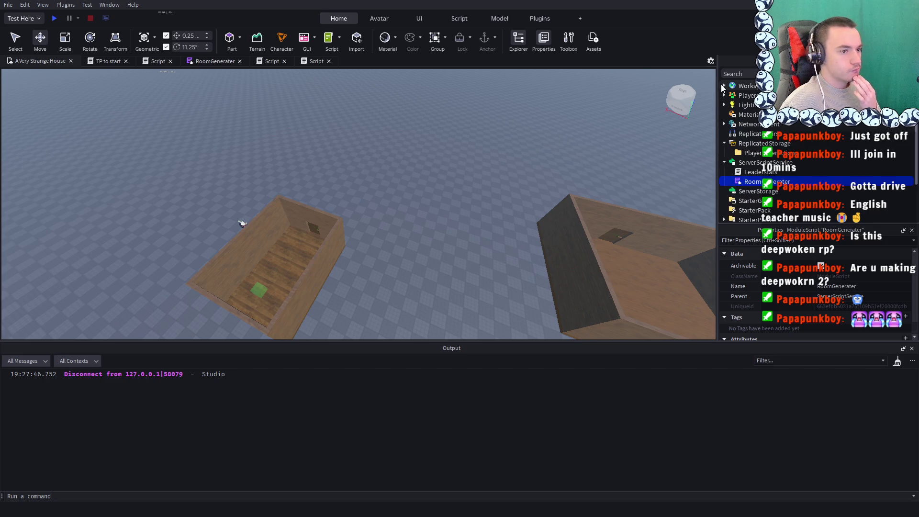
pyautogui.click(317, 229)
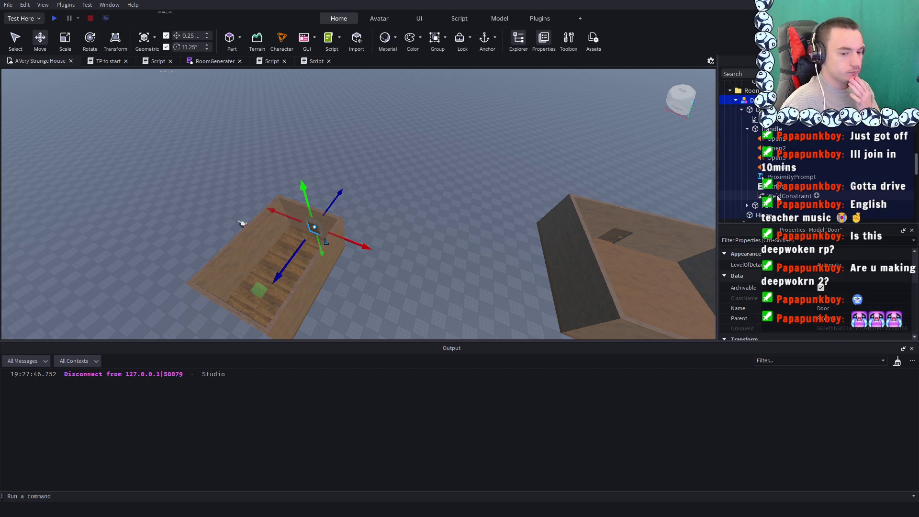
# Step: Open the Handle's Script, scroll through its room-generation code, and return to the 'A Very Strange House' view
pyautogui.doubleClick(775, 186)
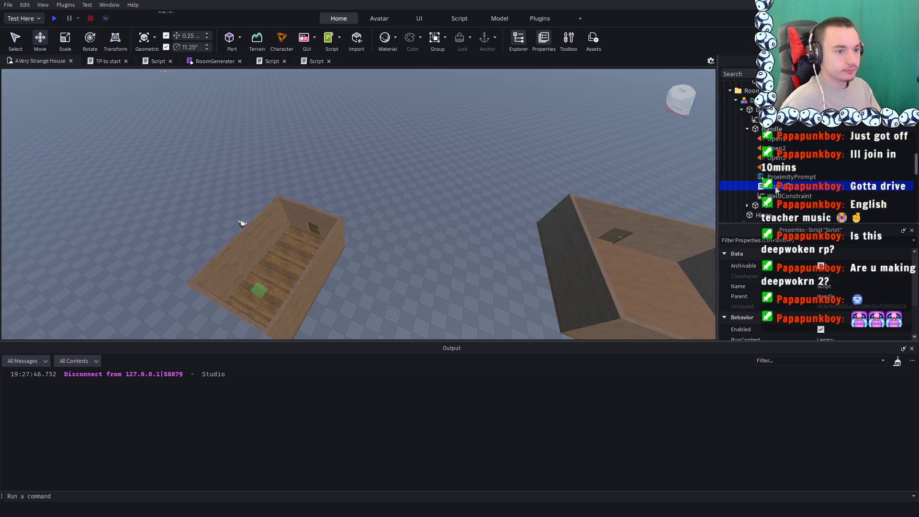
pyautogui.scroll(-12, 454, 209)
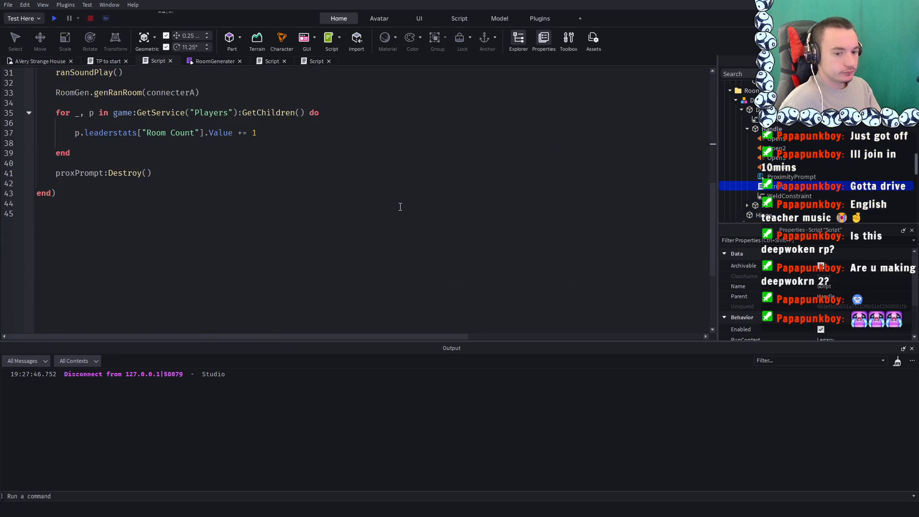
pyautogui.scroll(5, 400, 207)
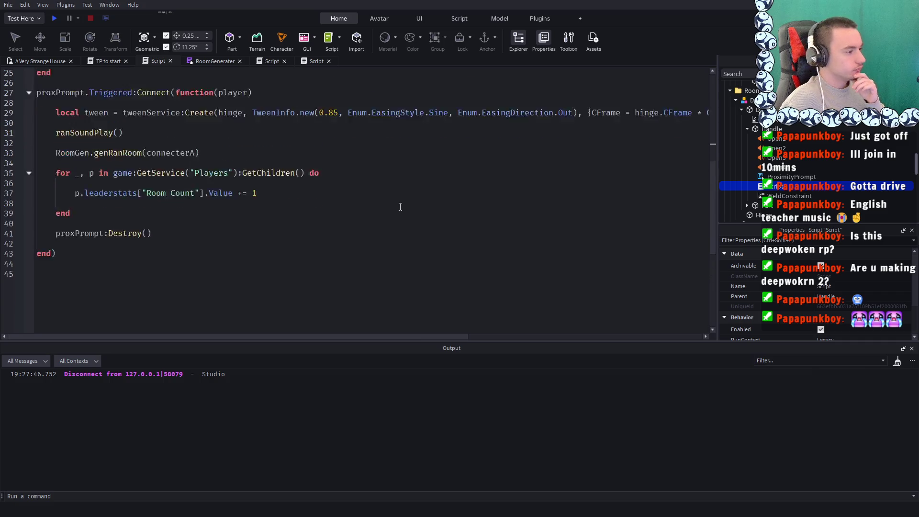
pyautogui.scroll(4, 400, 206)
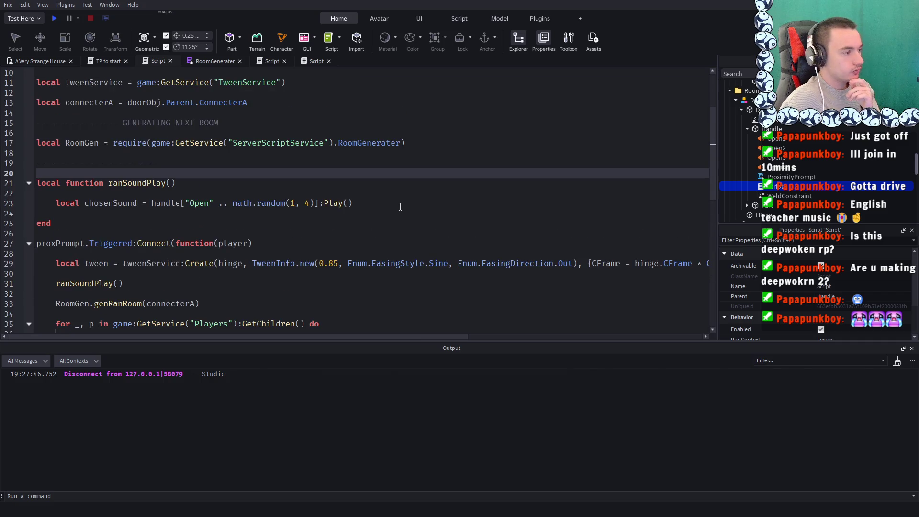
pyautogui.scroll(-5, 400, 206)
pyautogui.scroll(5, 401, 207)
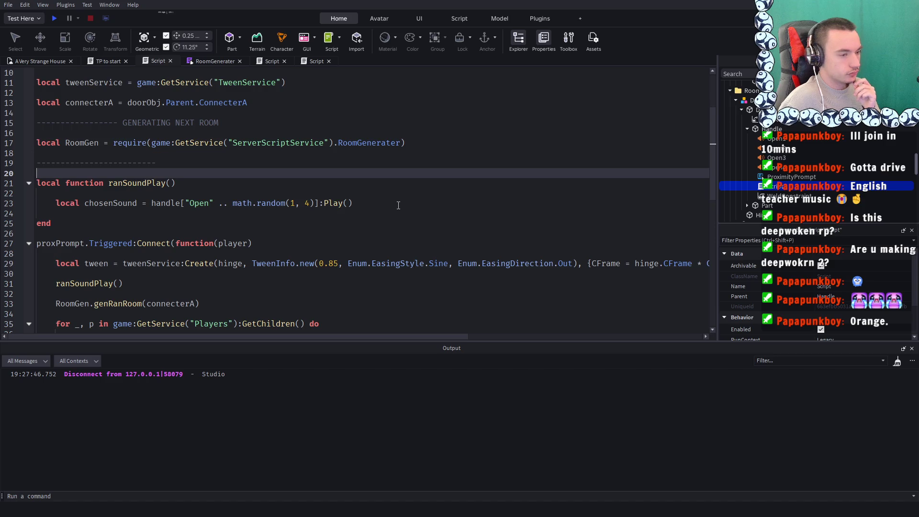
pyautogui.click(55, 62)
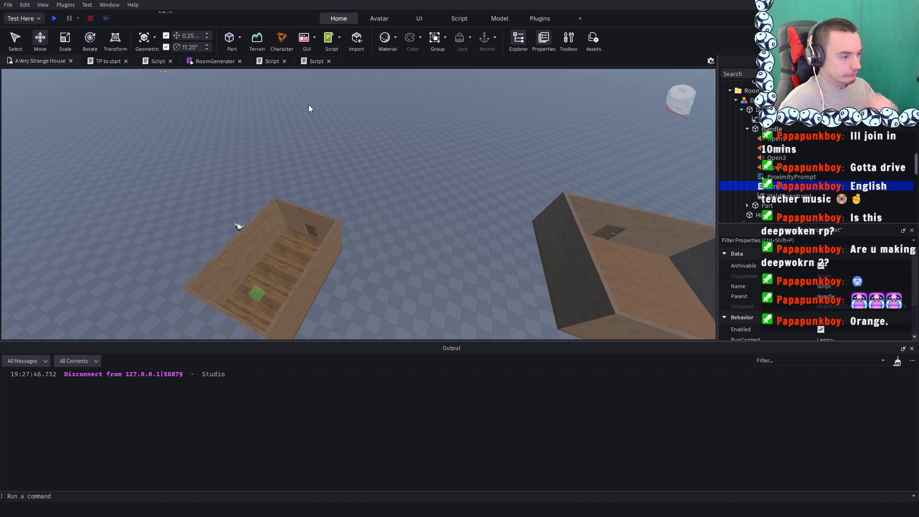
# Step: Switch to the door Script tab to show its prompt-handler code
pyautogui.click(308, 63)
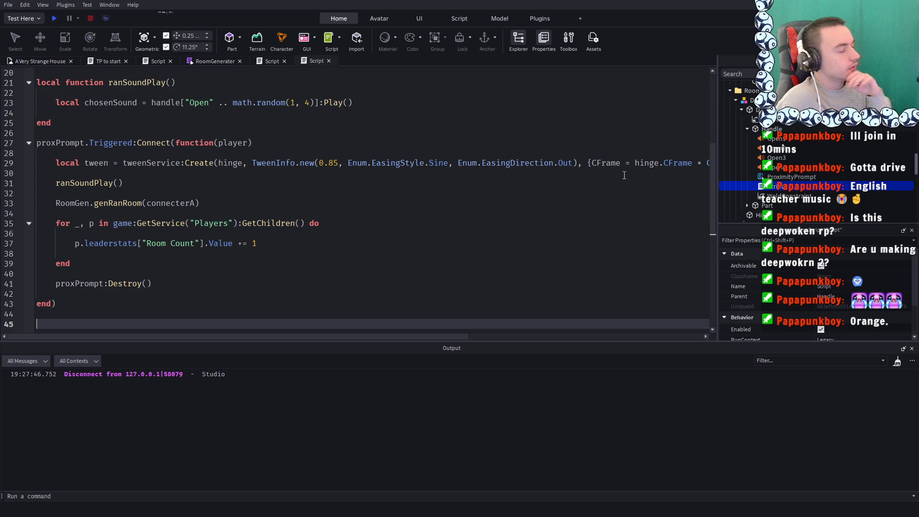
pyautogui.scroll(5, 624, 175)
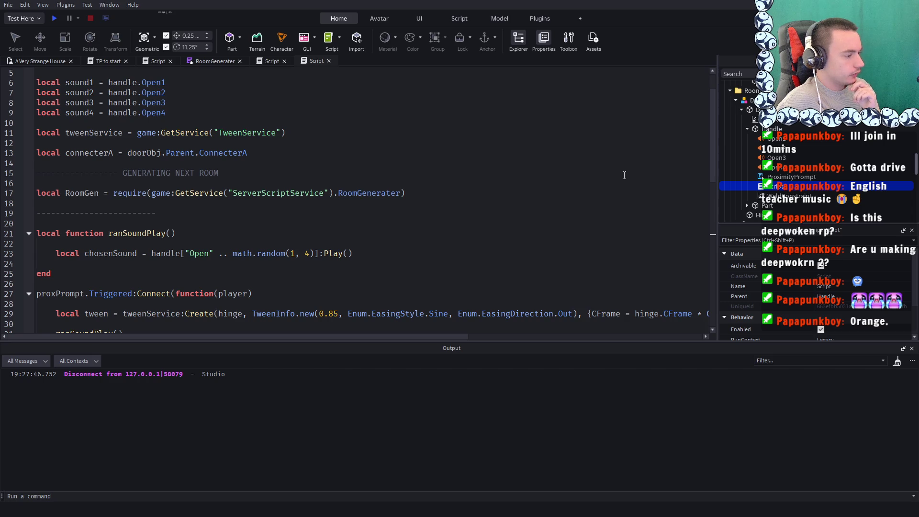
pyautogui.scroll(-6, 624, 176)
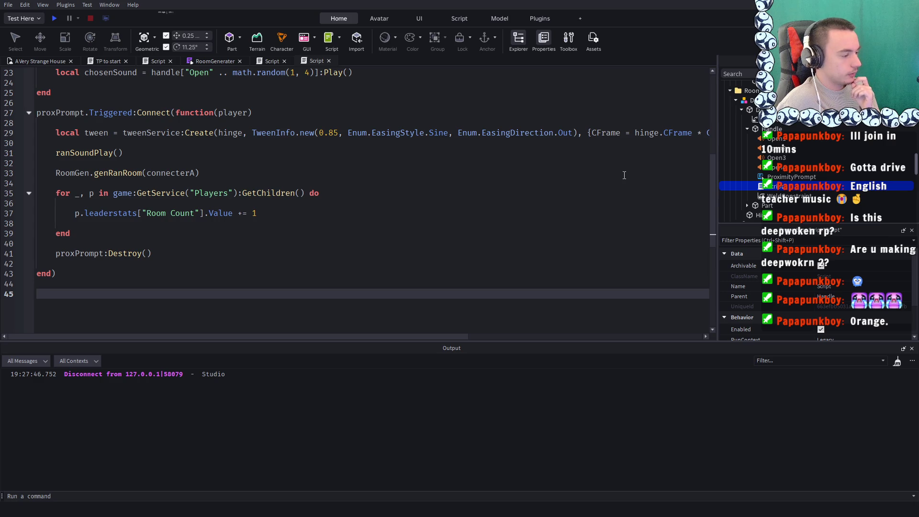
pyautogui.scroll(-2, 794, 158)
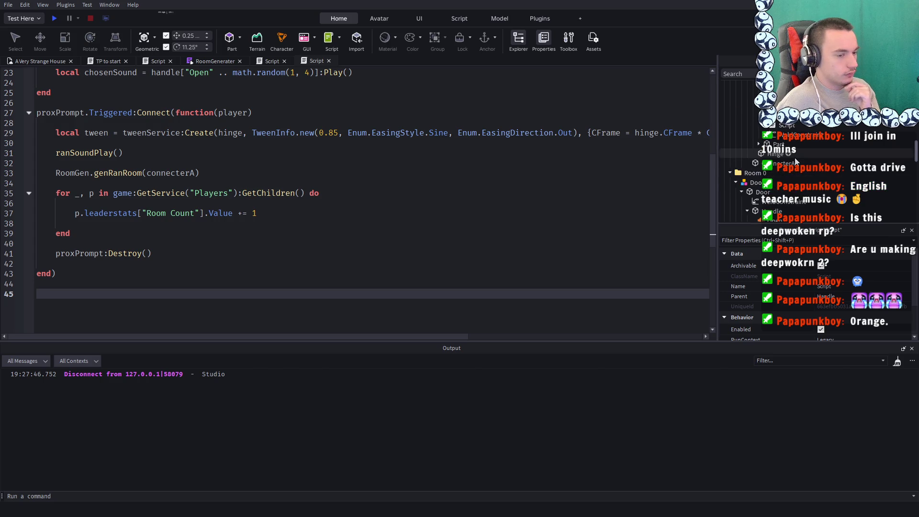
pyautogui.scroll(-3, 795, 157)
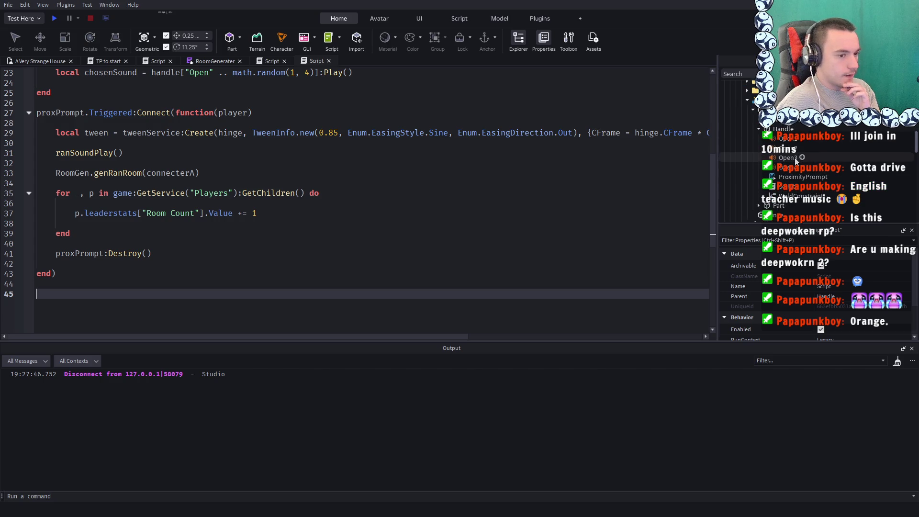
pyautogui.scroll(1, 795, 157)
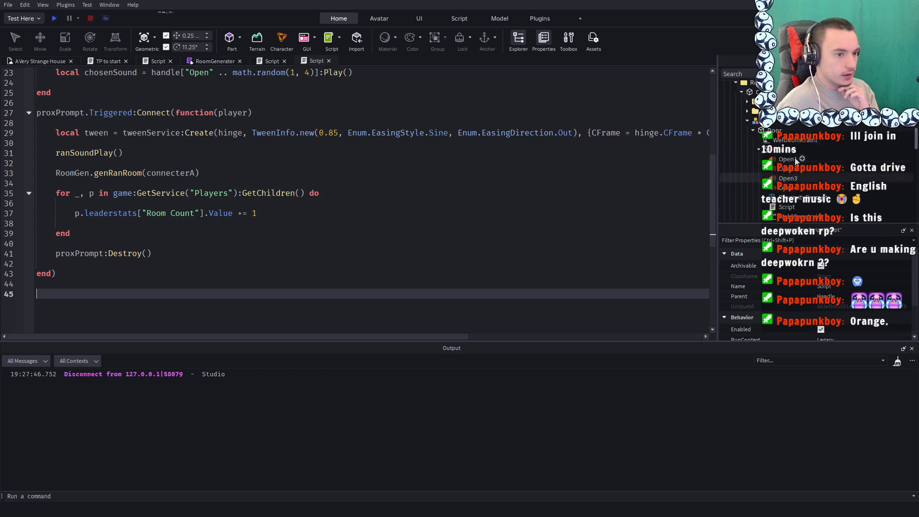
pyautogui.scroll(2, 795, 157)
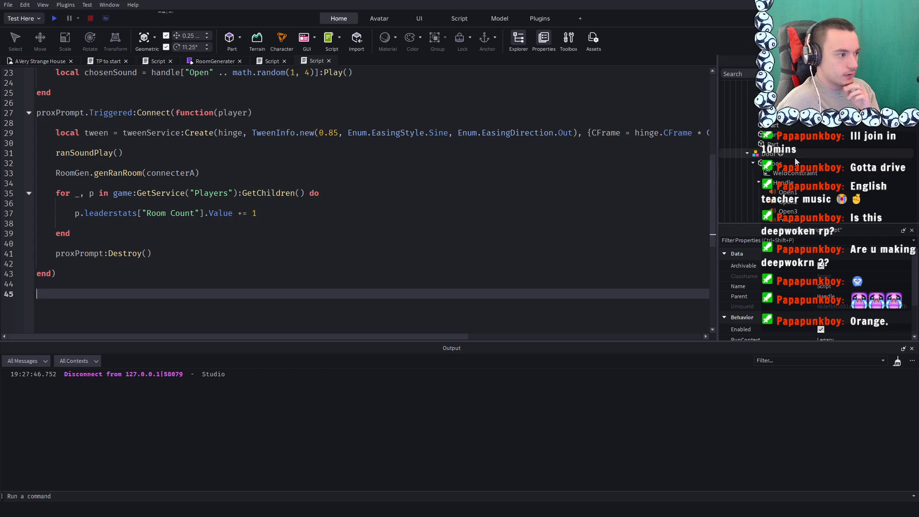
pyautogui.scroll(4, 479, 191)
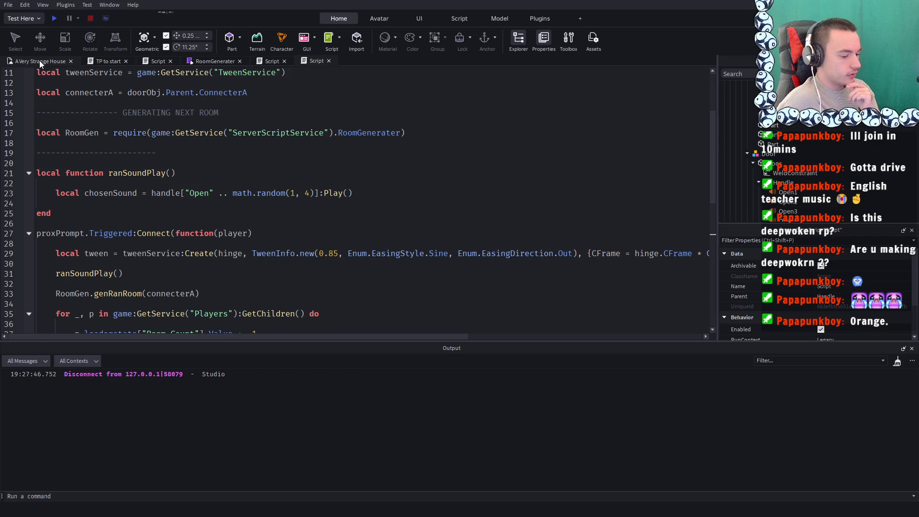
# Step: Pan the house view briefly, then bring up the RoomGenerater module's genRanRoom code
pyautogui.click(39, 60)
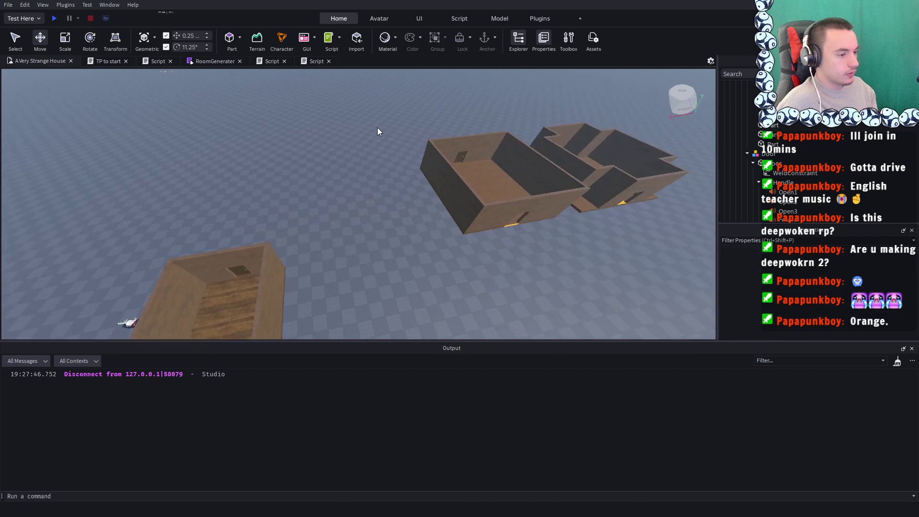
pyautogui.press('a')
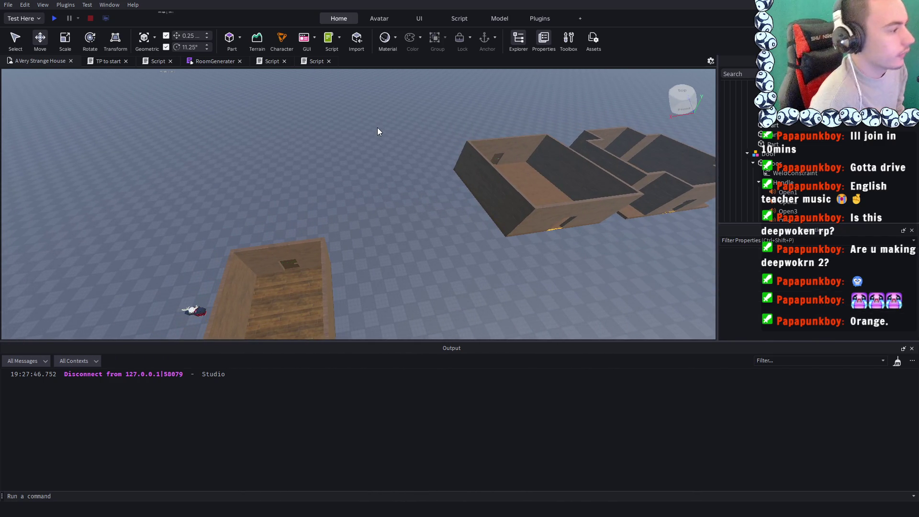
pyautogui.click(205, 61)
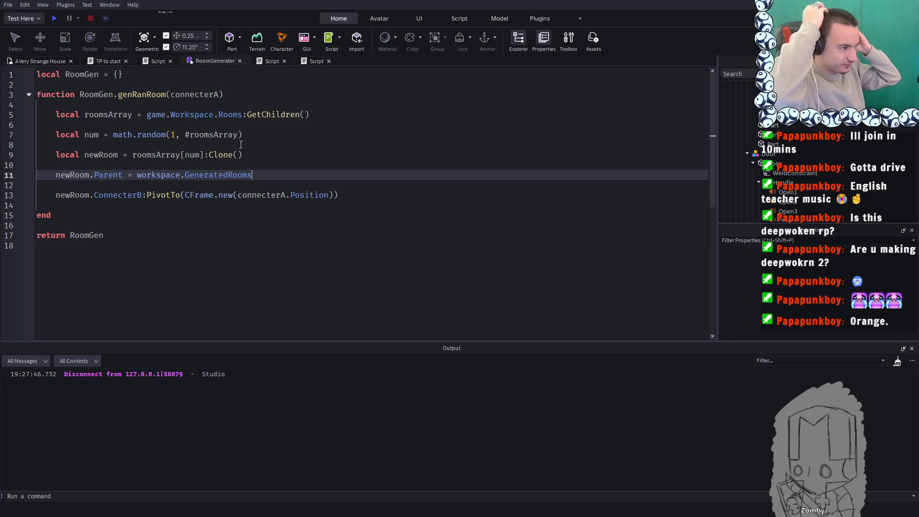
# Step: Below the PivotTo call on line 13, add a '--' divider comment and begin a 'newRoom.c' line
pyautogui.click(374, 201)
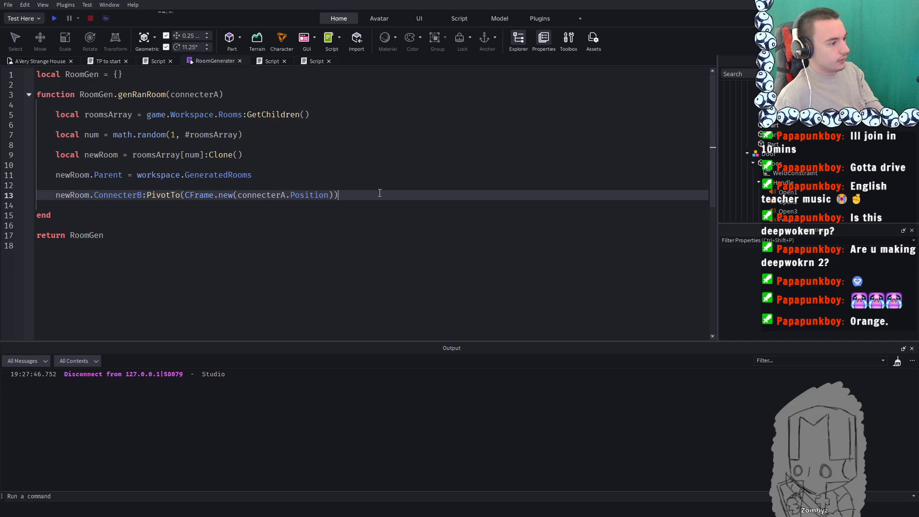
pyautogui.press('Return')
pyautogui.press('Return')
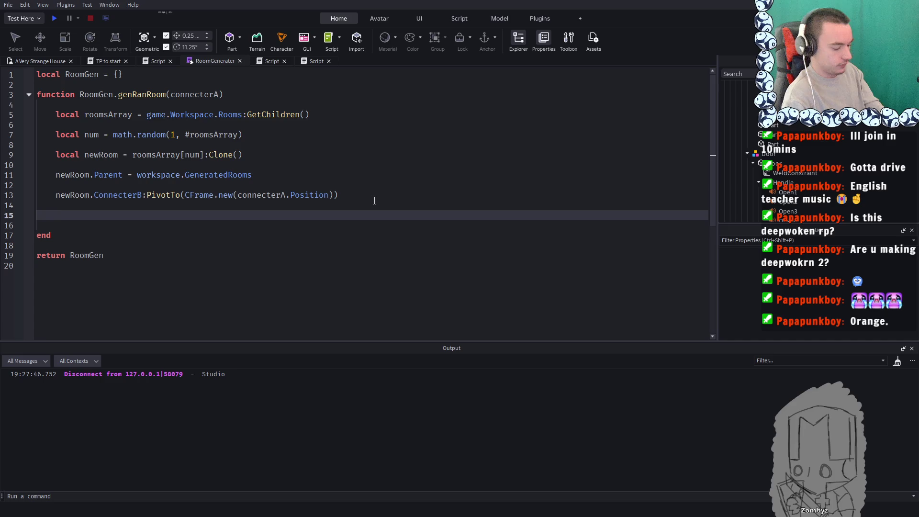
pyautogui.write('------------')
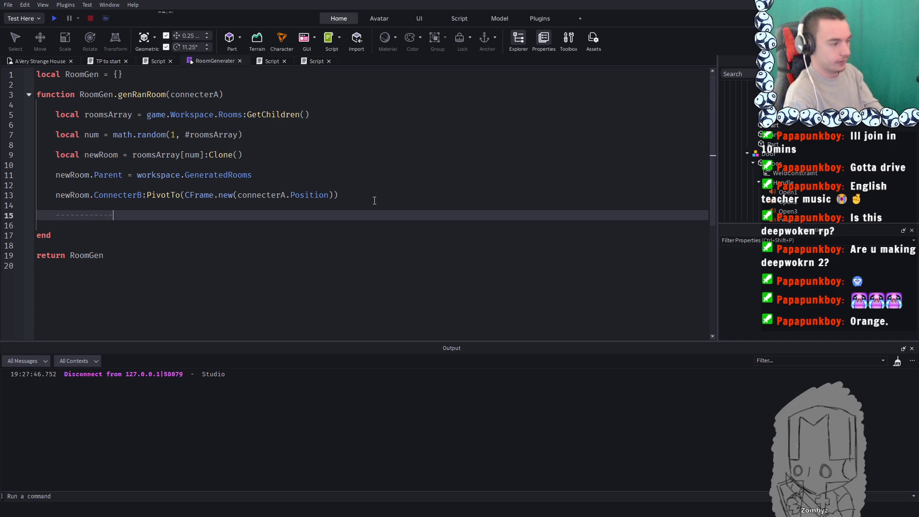
pyautogui.press('Return')
pyautogui.press('Return')
pyautogui.write('newRoom.')
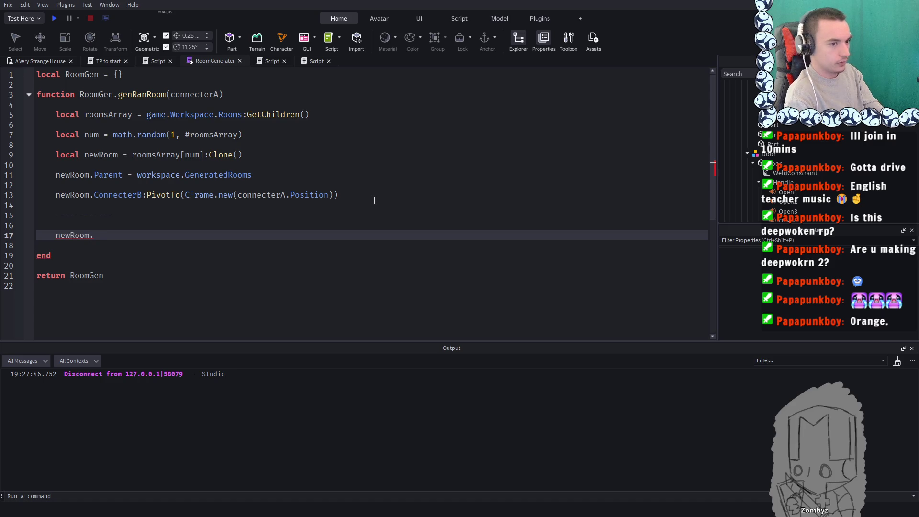
pyautogui.scroll(5, 804, 155)
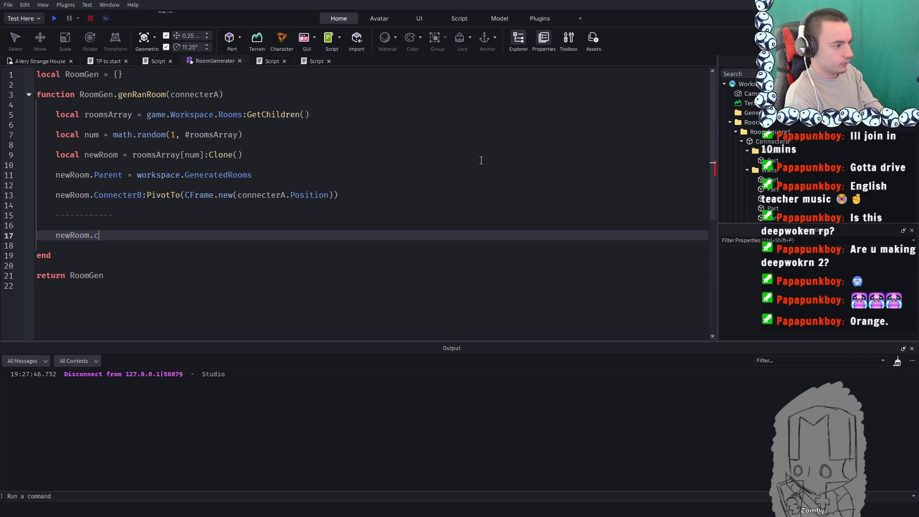
pyautogui.write('c')
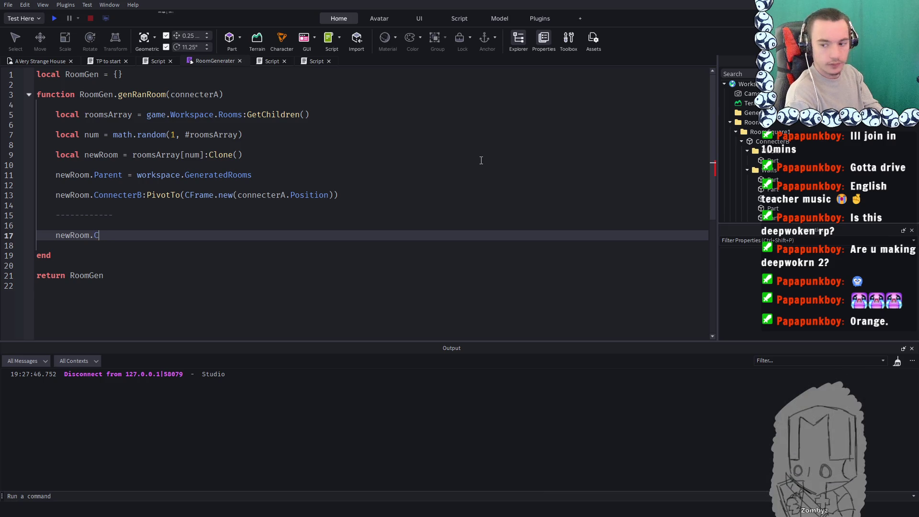
# Step: Retype the lowercase c so line 17 reads newRoom.Connecter
pyautogui.press('BackSpace')
pyautogui.write('Connecter')
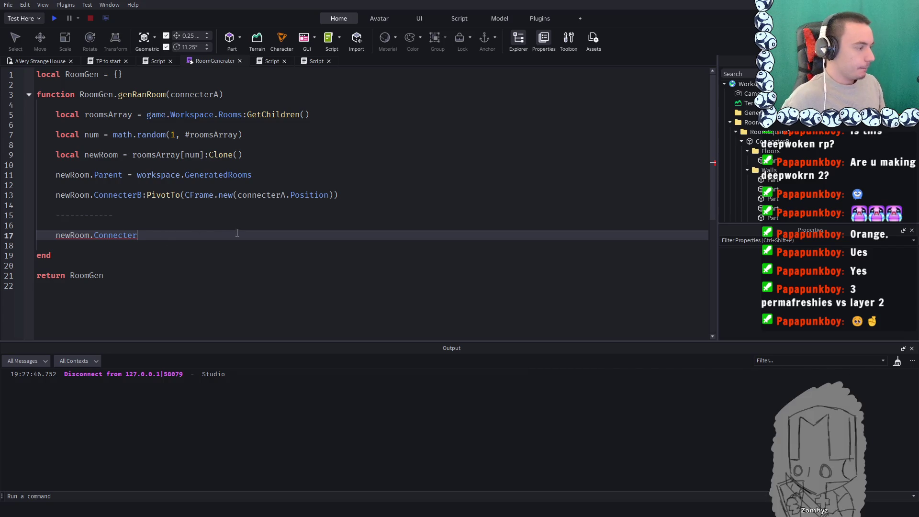
# Step: Complete line 17 as newRoom.ConnecterB.Walls:GetChildren() and add two blank lines below
pyautogui.write('B')
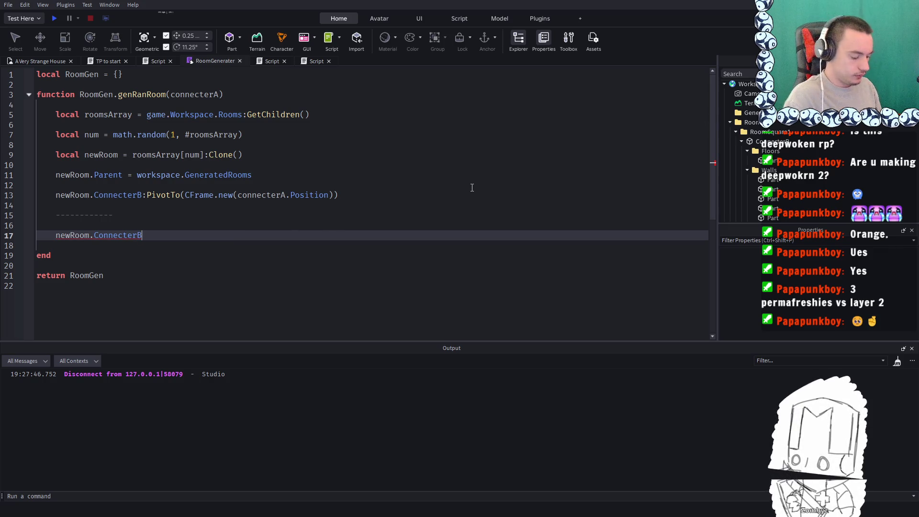
pyautogui.write('.Walls:')
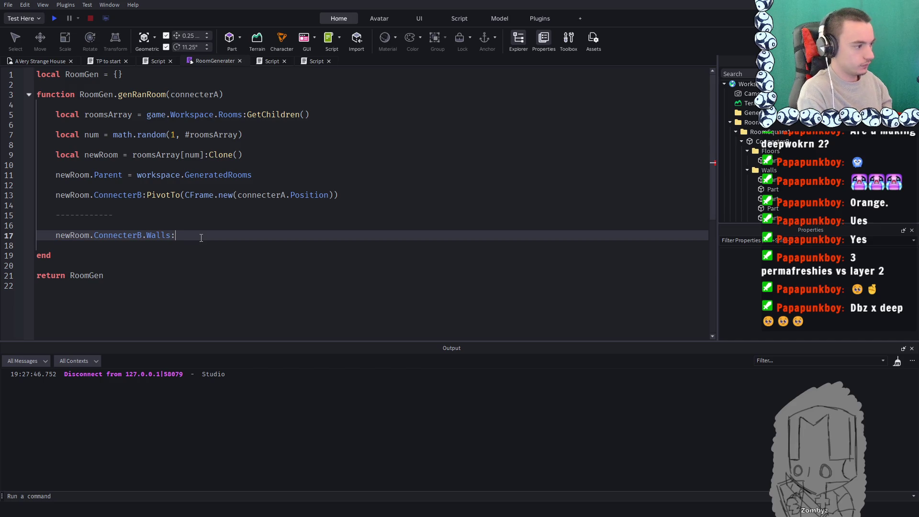
pyautogui.write('GetChildren')
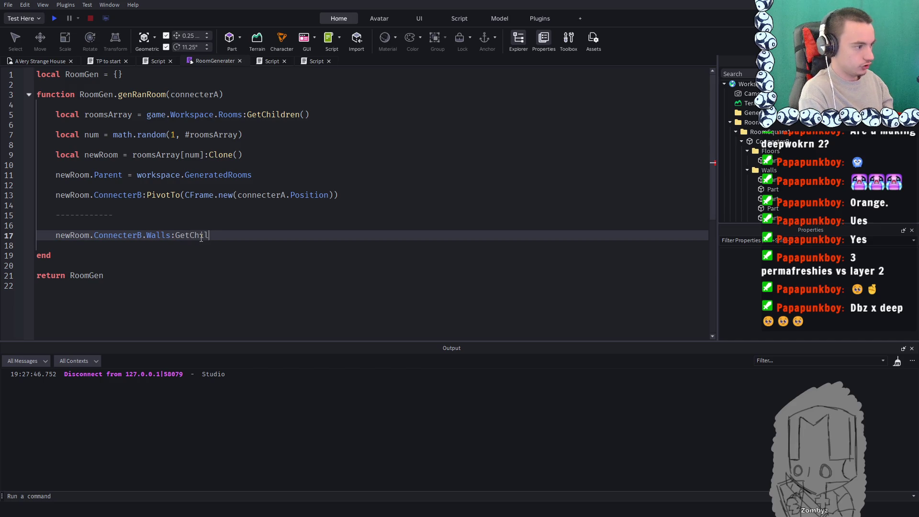
pyautogui.write('()\\')
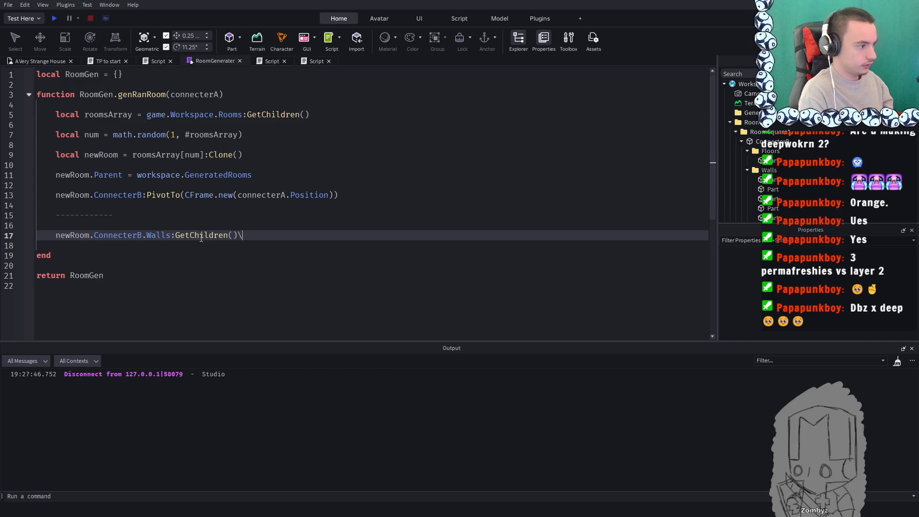
pyautogui.press('Return')
pyautogui.press('Return')
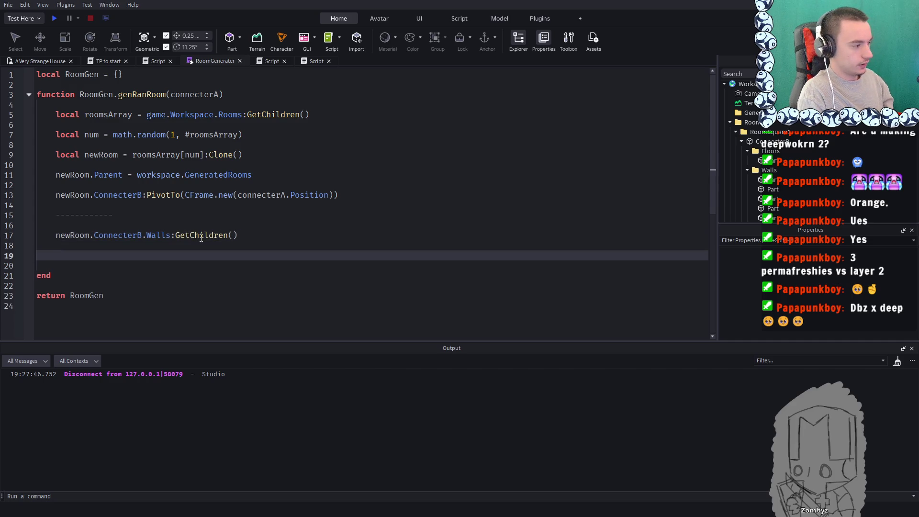
pyautogui.press('Return')
# Step: Begin a for on line 19 and prefix line 17 with 'local wallArray ='
pyautogui.write('for')
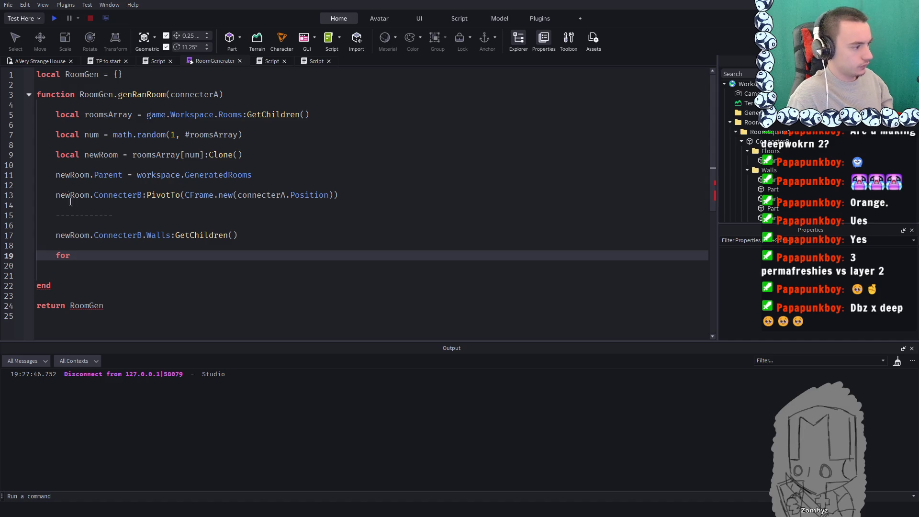
pyautogui.click(56, 236)
pyautogui.click(58, 238)
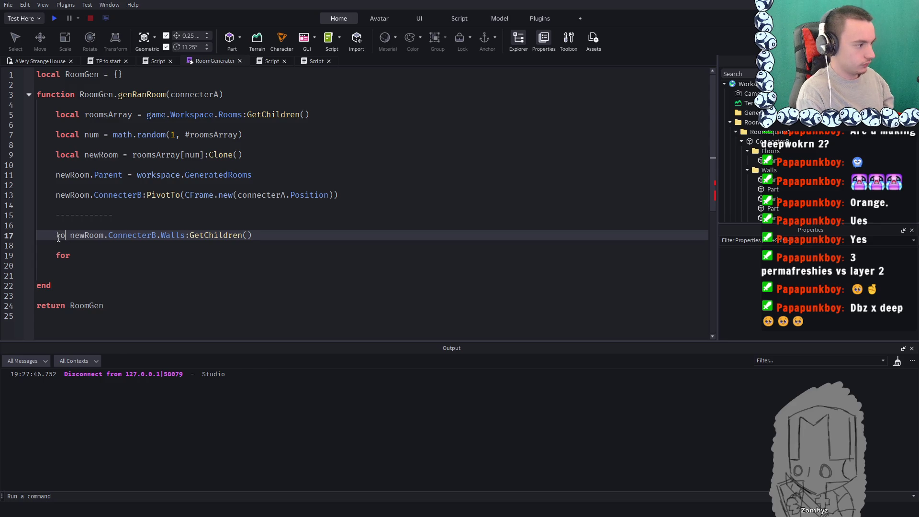
pyautogui.write('local wallArra')
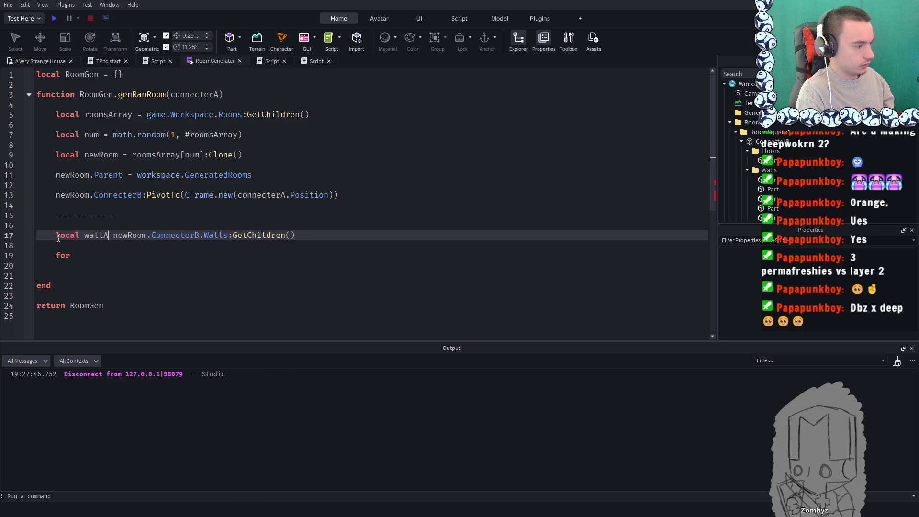
pyautogui.write('y =')
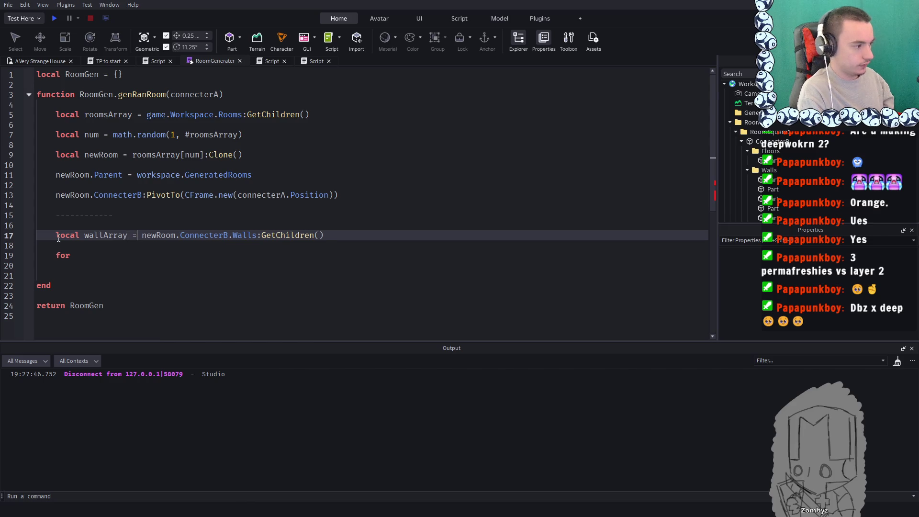
# Step: Write the loop header 'for _, wall in wallArray do' with its auto-inserted end
pyautogui.click(102, 253)
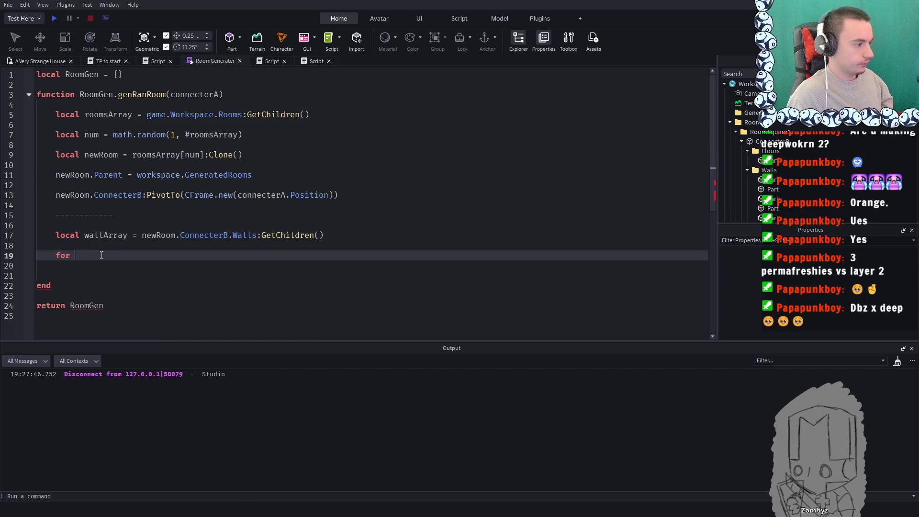
pyautogui.write('wall ')
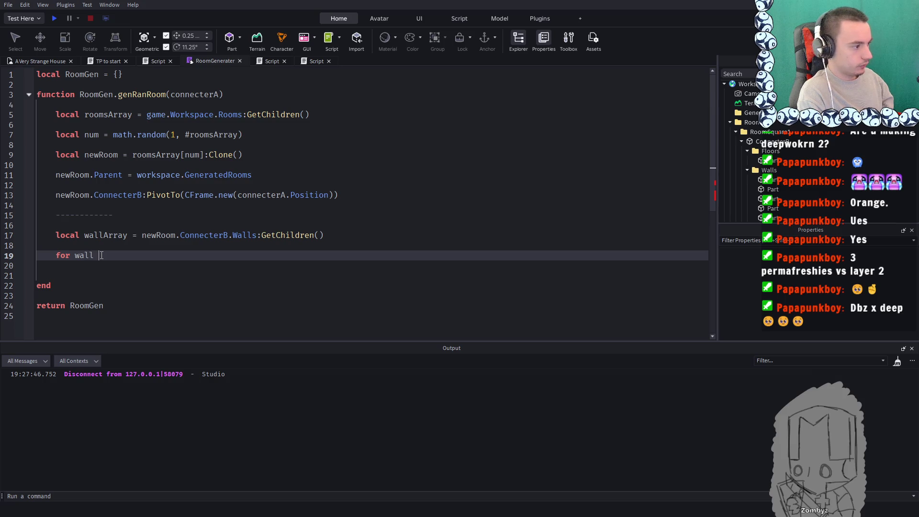
pyautogui.write('in')
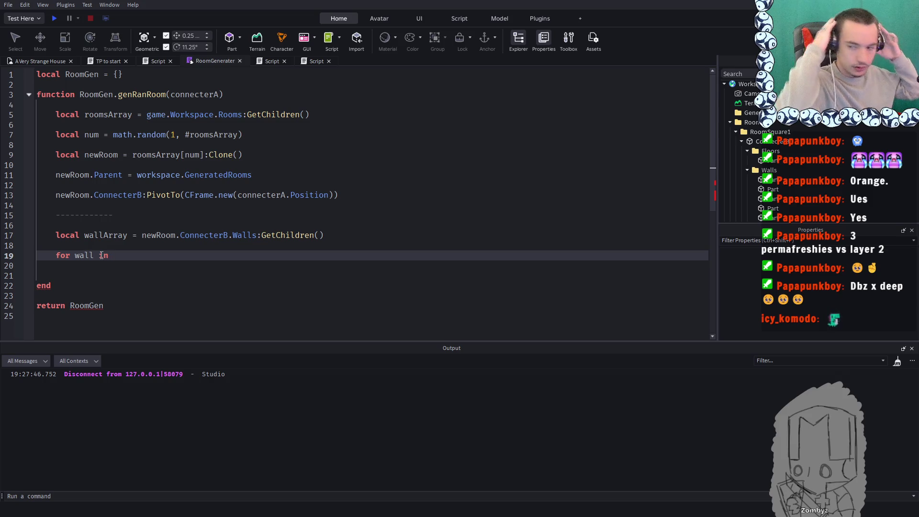
pyautogui.write(' wa')
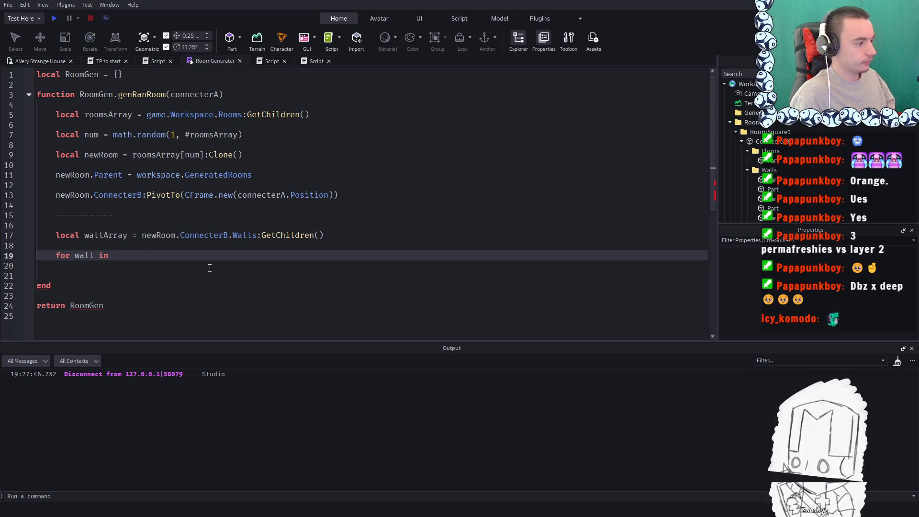
pyautogui.write('ll')
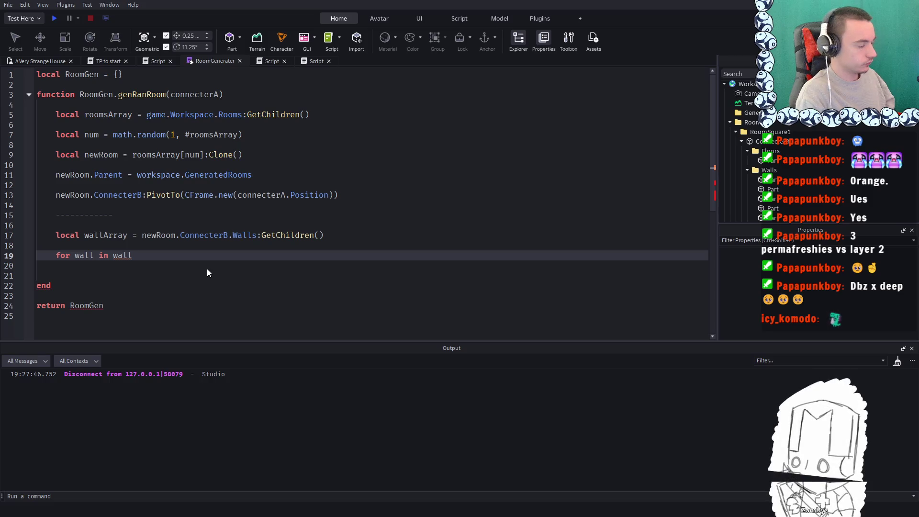
pyautogui.press('Tab')
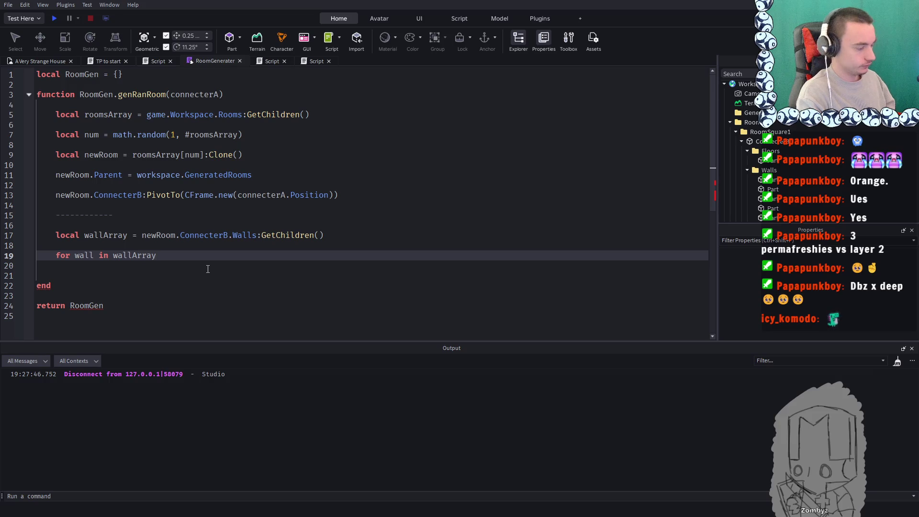
pyautogui.write(' do')
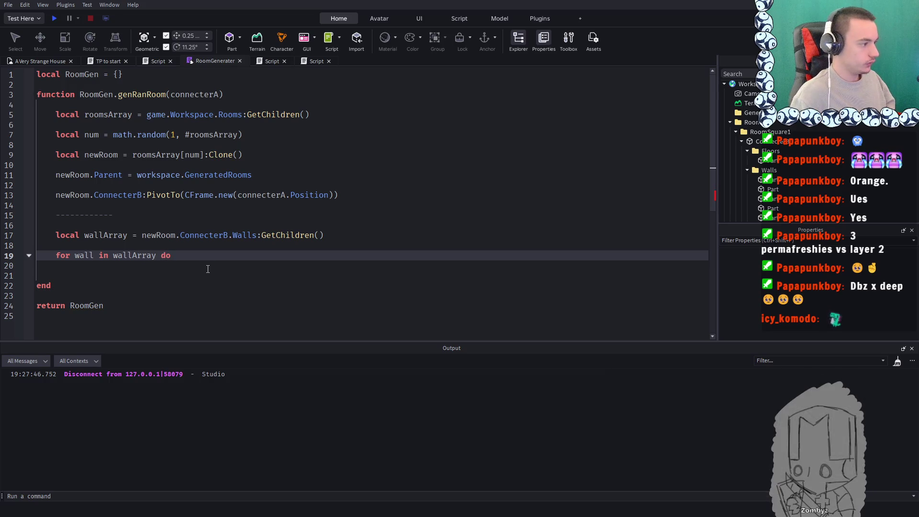
pyautogui.press('Return')
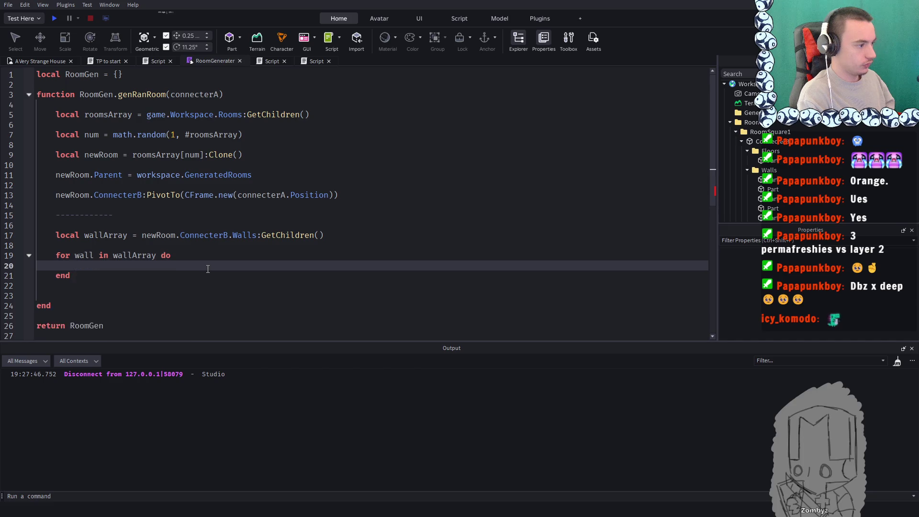
pyautogui.press('Return')
pyautogui.press('Up')
pyautogui.press('Up')
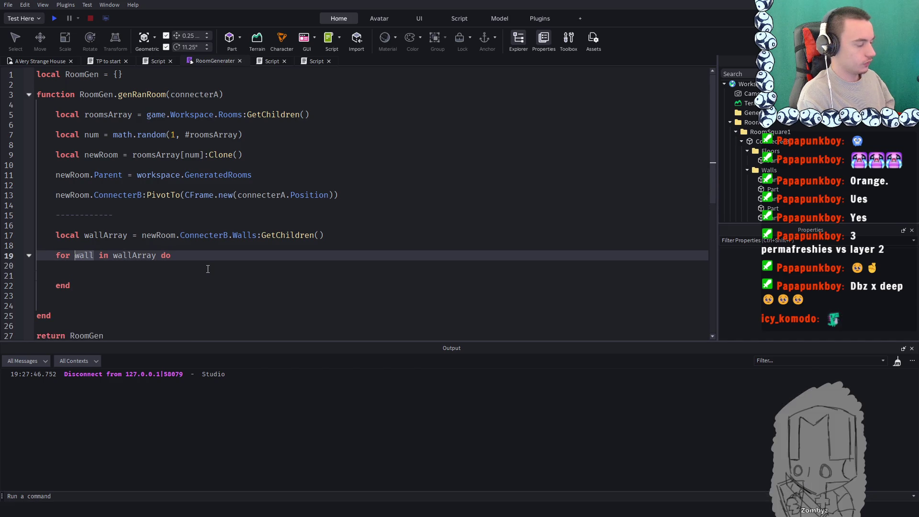
pyautogui.write('_,')
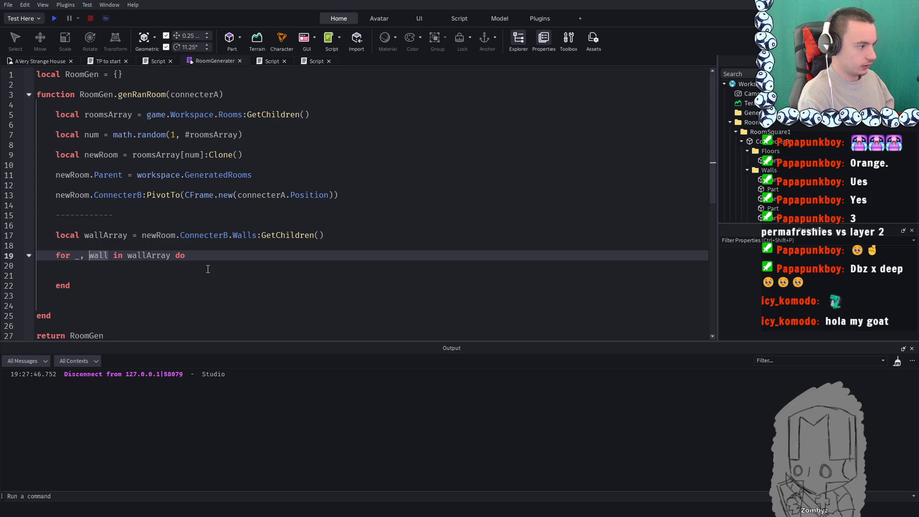
# Step: Tidy the blank lines after the loop's end and return into the empty loop body
pyautogui.click(207, 269)
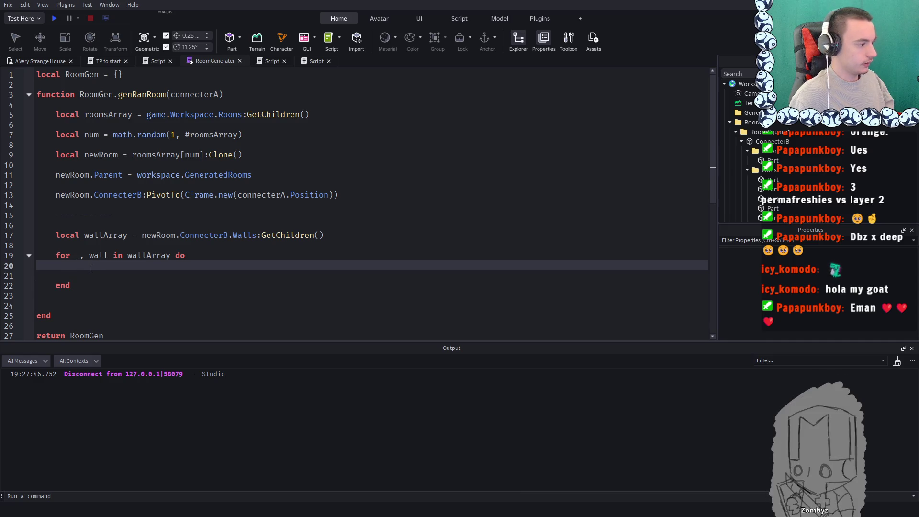
pyautogui.click(72, 303)
pyautogui.press('BackSpace')
pyautogui.press('BackSpace')
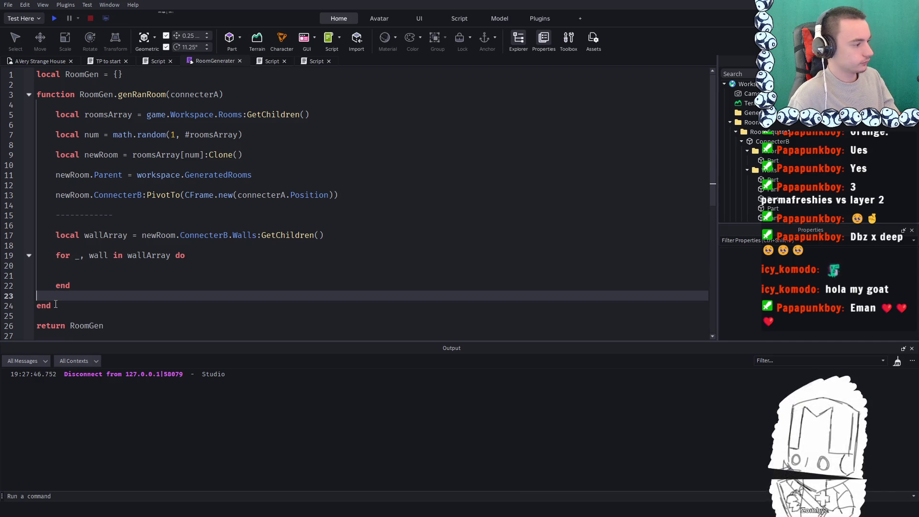
pyautogui.press('Return')
pyautogui.click(92, 267)
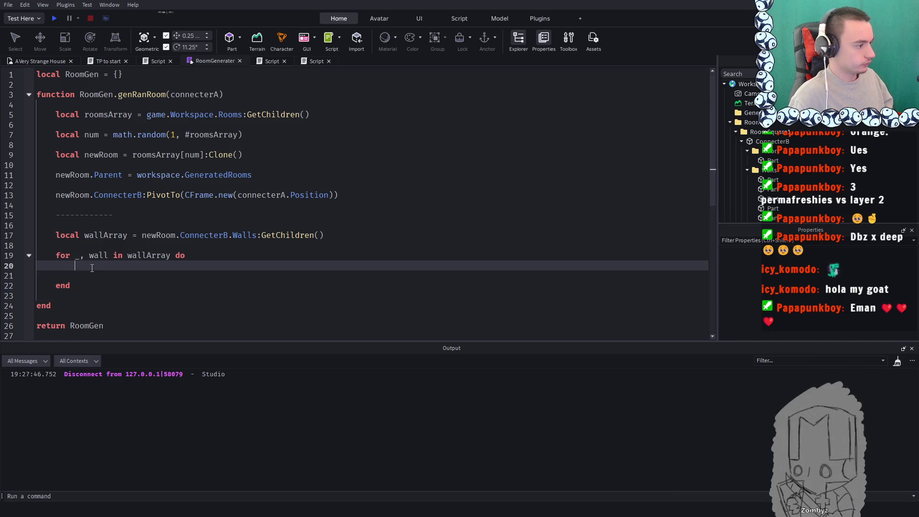
# Step: Start the loop body with an unfinished wall.color statement
pyautogui.press('Return')
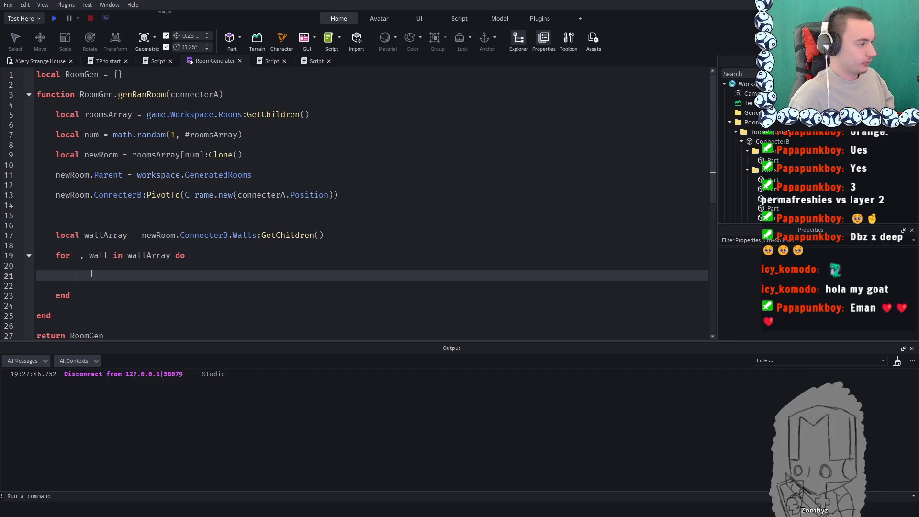
pyautogui.scroll(-1, 170, 256)
pyautogui.write('wall')
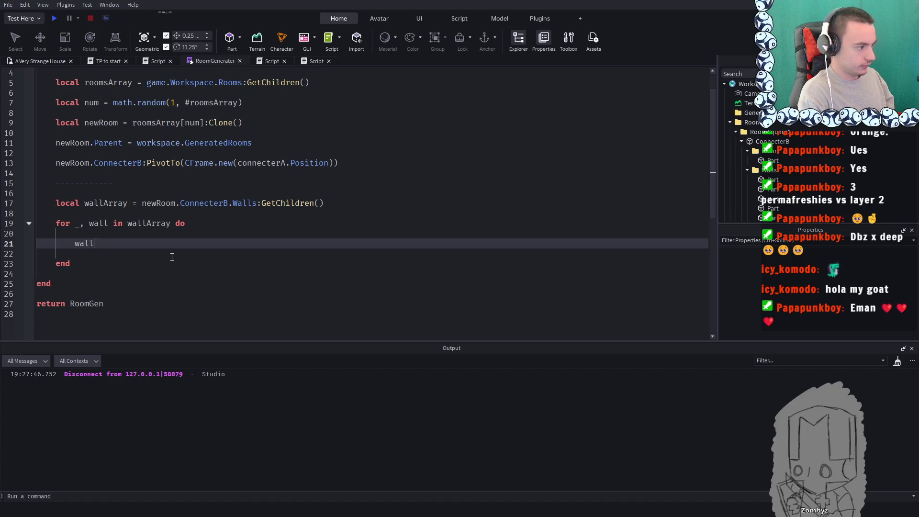
pyautogui.write('.color')
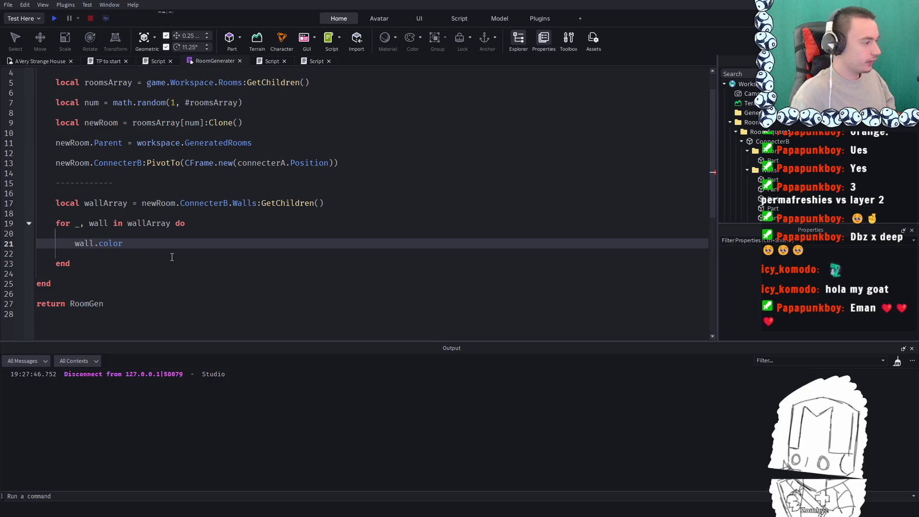
# Step: Remove the empty line after the loop and add blank lines below return RoomGen
pyautogui.click(114, 263)
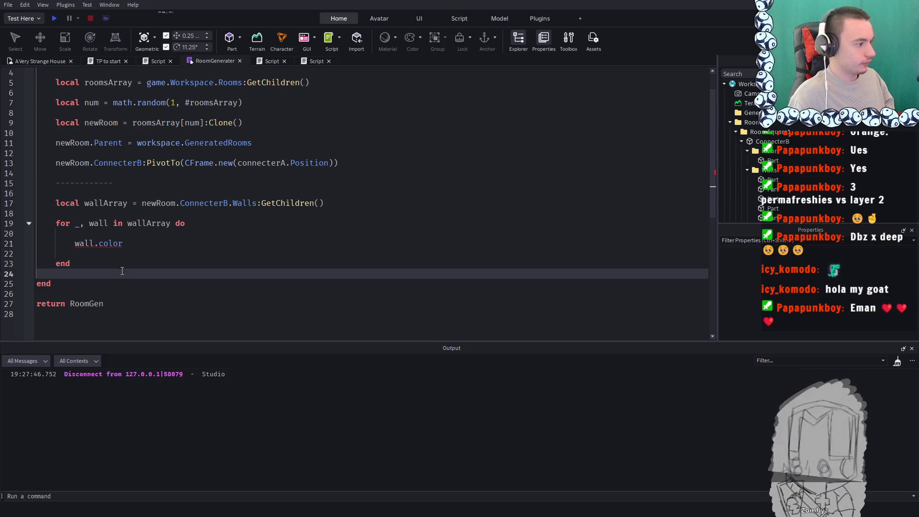
pyautogui.press('Return')
pyautogui.press('BackSpace')
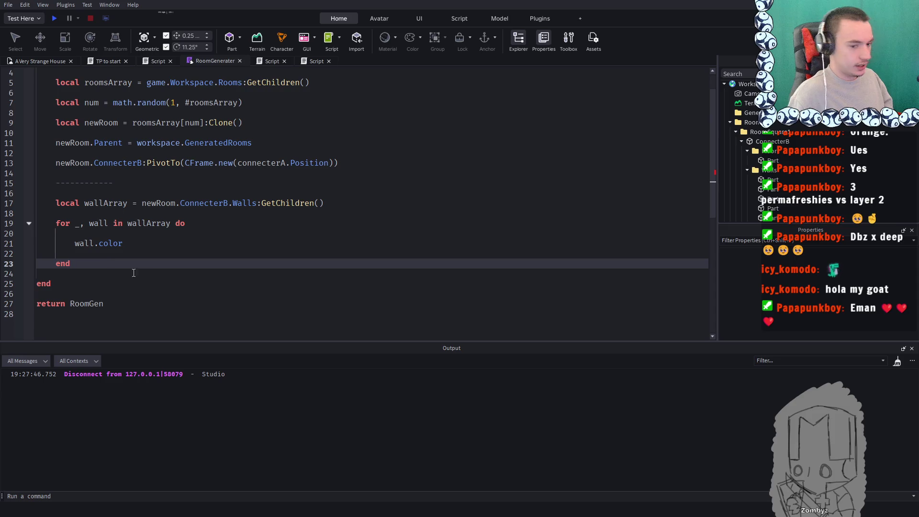
pyautogui.click(175, 299)
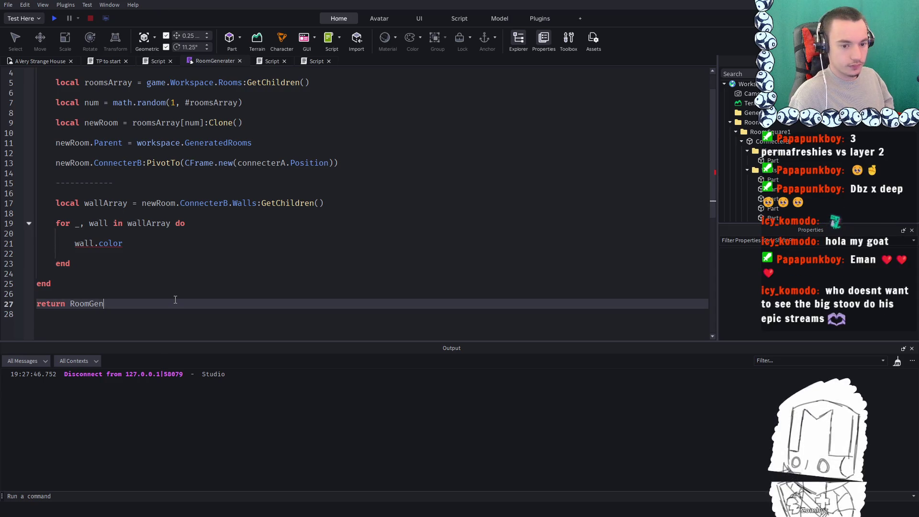
pyautogui.press('Return')
pyautogui.press('Return')
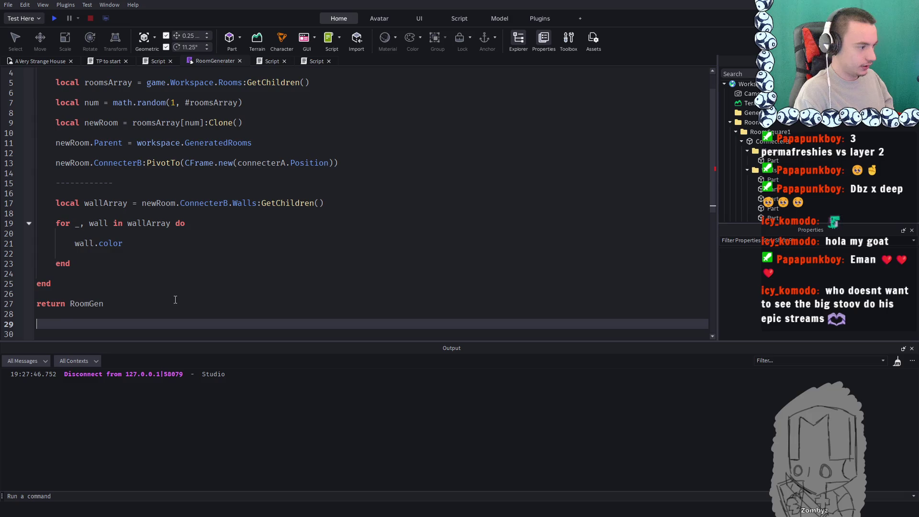
pyautogui.write('local')
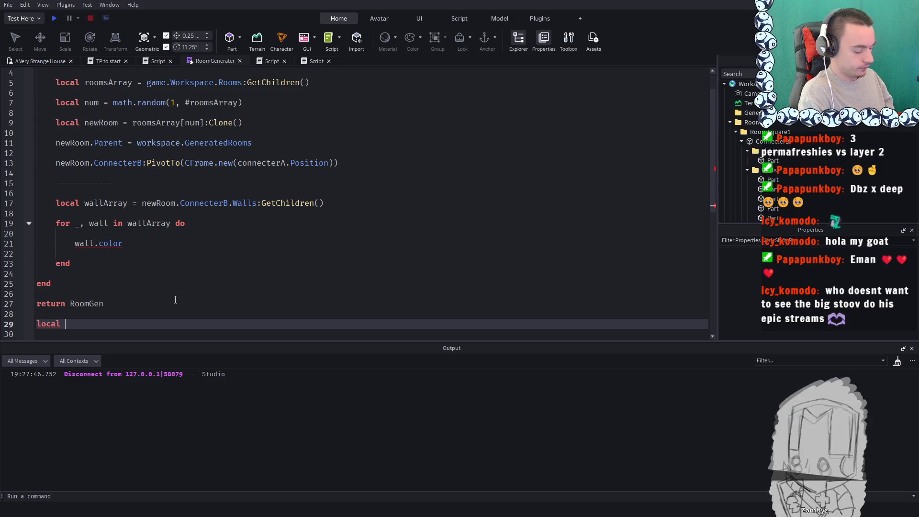
pyautogui.write(' part = g')
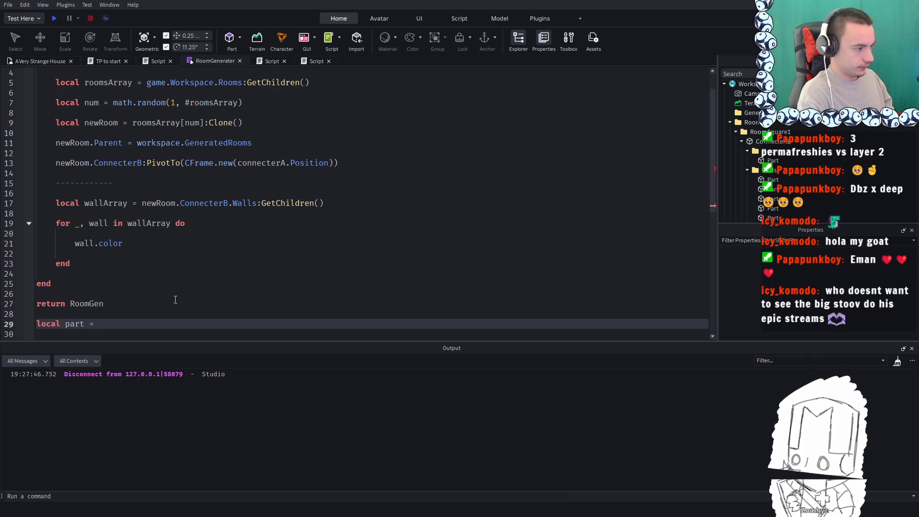
pyautogui.write('ame.workspace.pa')
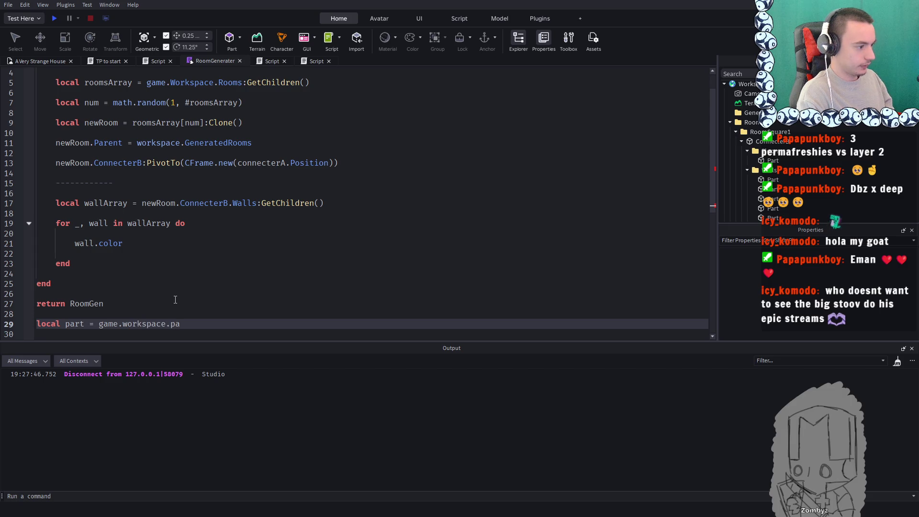
pyautogui.press('BackSpace')
pyautogui.press('BackSpace')
pyautogui.press('BackSpace')
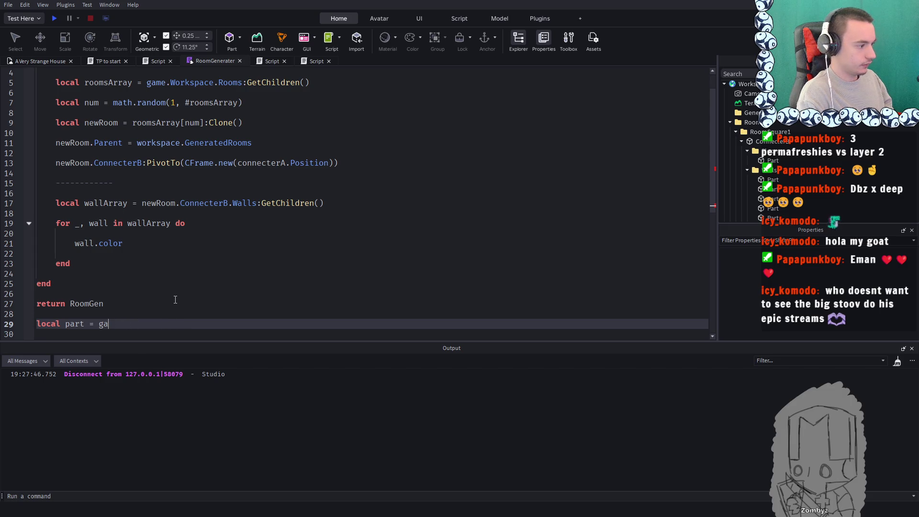
pyautogui.press('BackSpace')
pyautogui.press('BackSpace')
pyautogui.write('Instance.n')
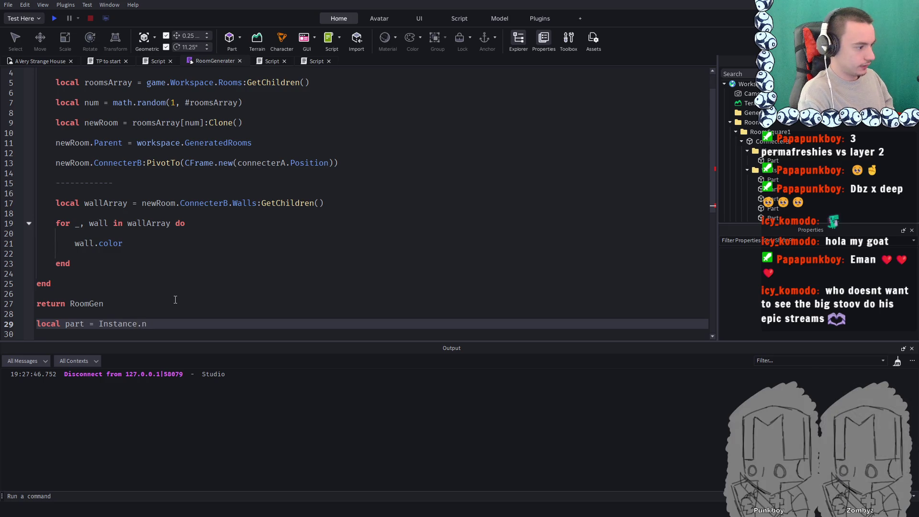
pyautogui.write('ew.')
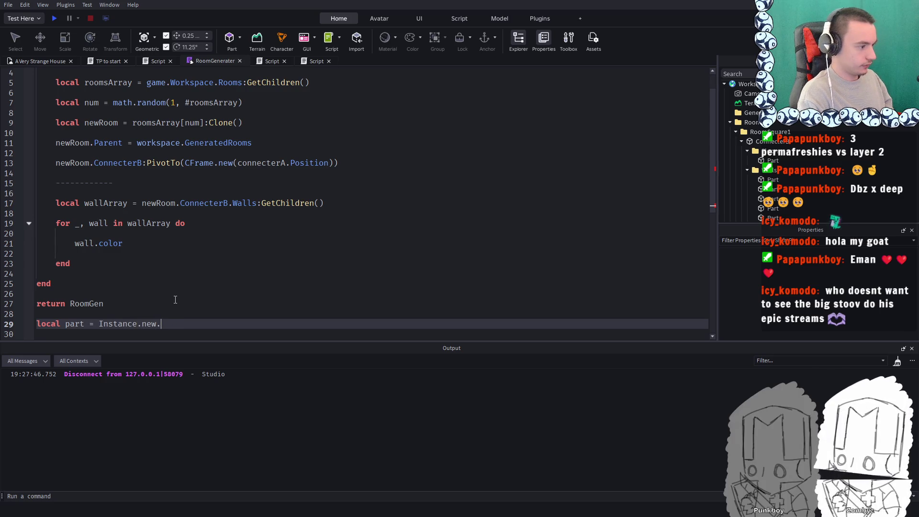
pyautogui.press('BackSpace')
pyautogui.press('BackSpace')
pyautogui.press('BackSpace')
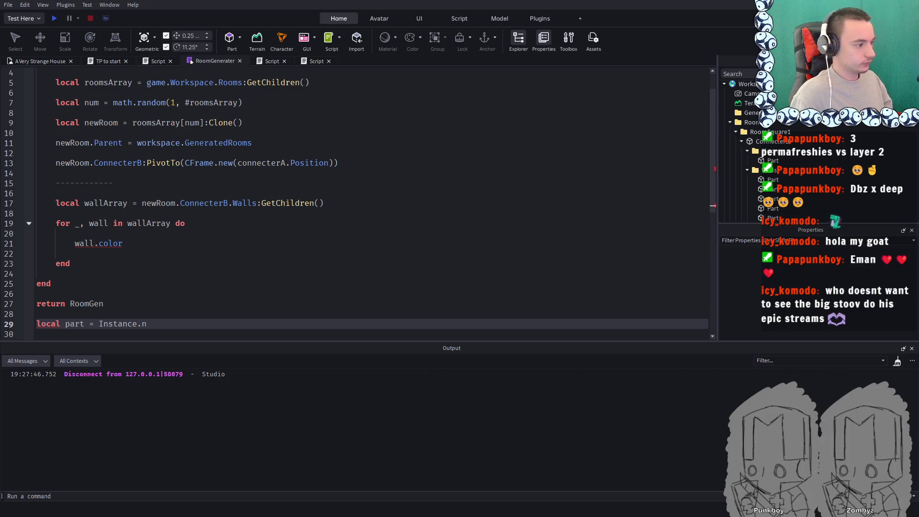
pyautogui.moveTo(150, 323); pyautogui.dragTo(22, 324)
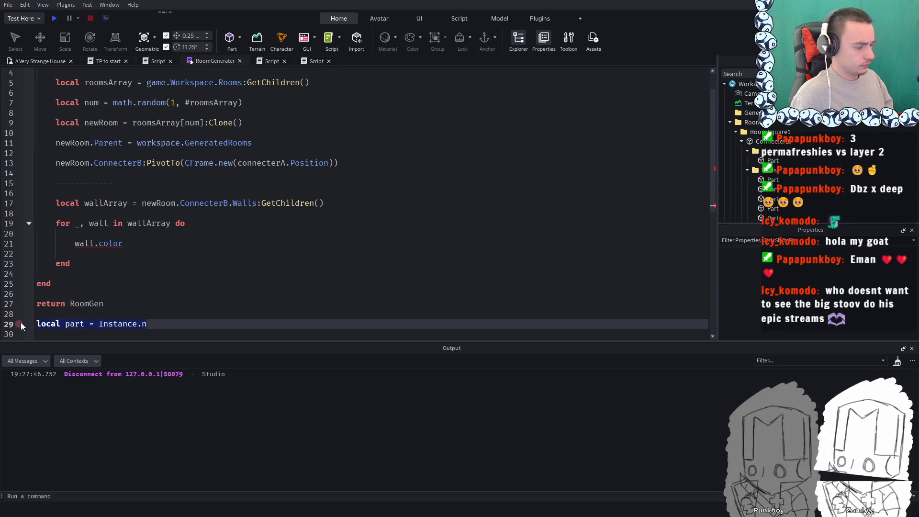
pyautogui.press('End')
pyautogui.write('ew')
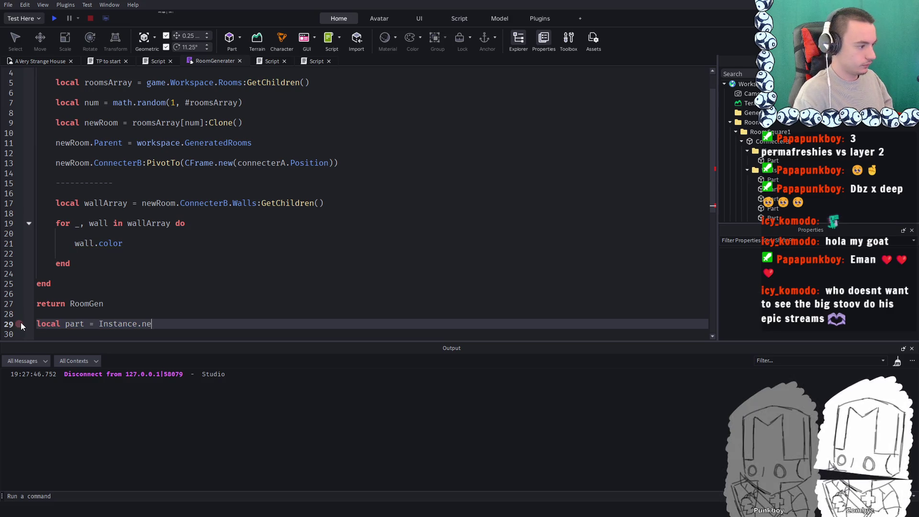
pyautogui.press('BackSpace')
pyautogui.press('BackSpace')
pyautogui.press('BackSpace')
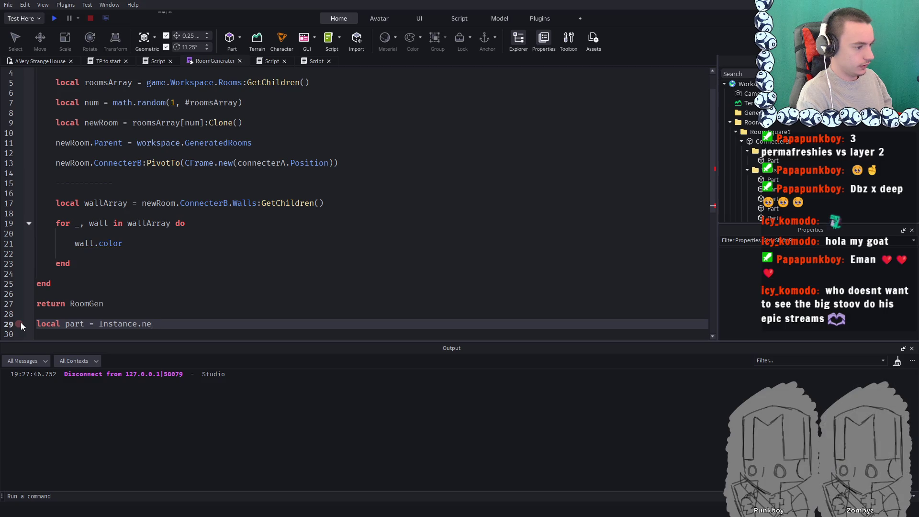
pyautogui.write('ins')
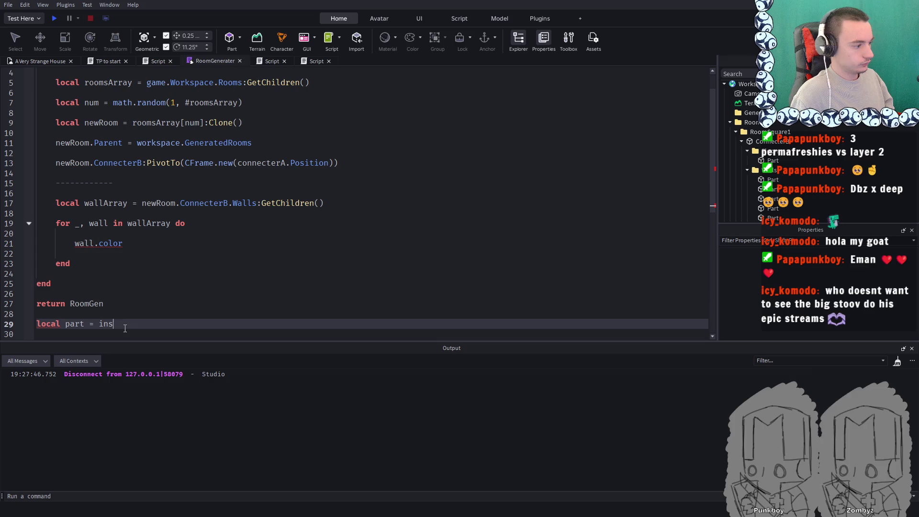
pyautogui.write('ta')
pyautogui.press('Tab')
pyautogui.write('.n')
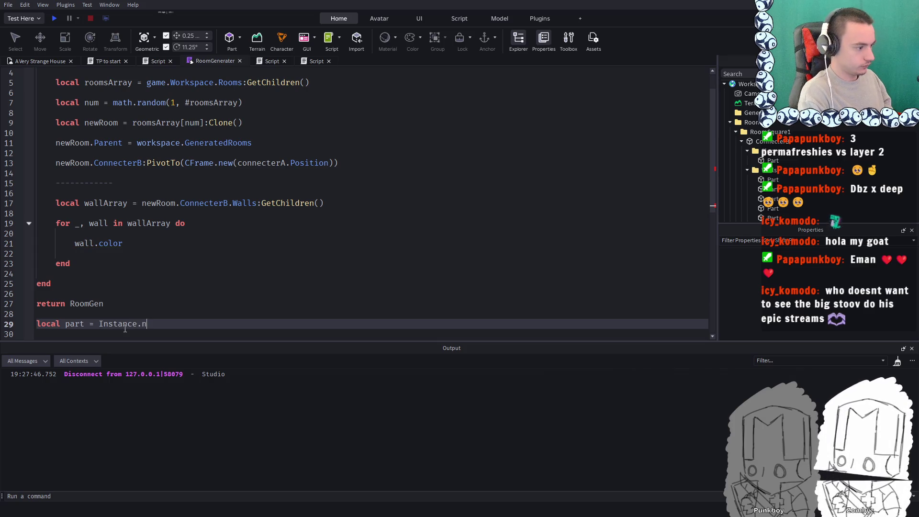
pyautogui.write('ew')
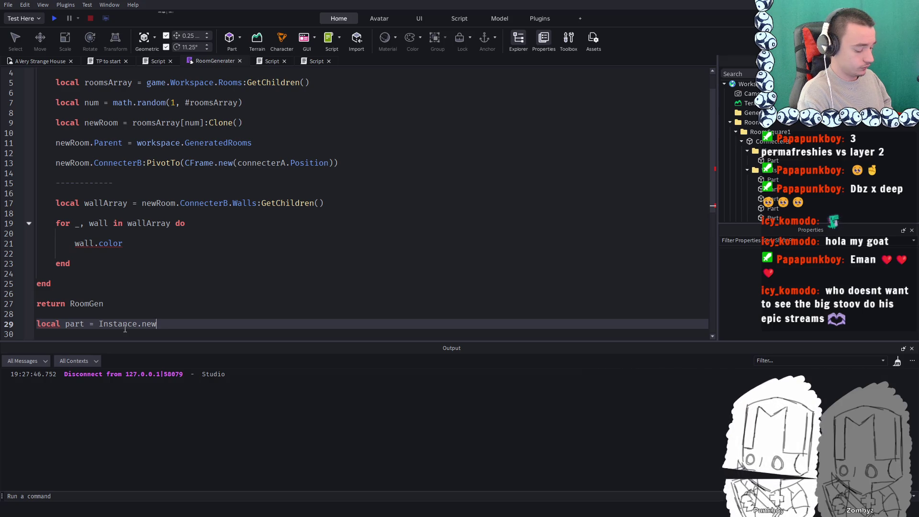
pyautogui.write('(')
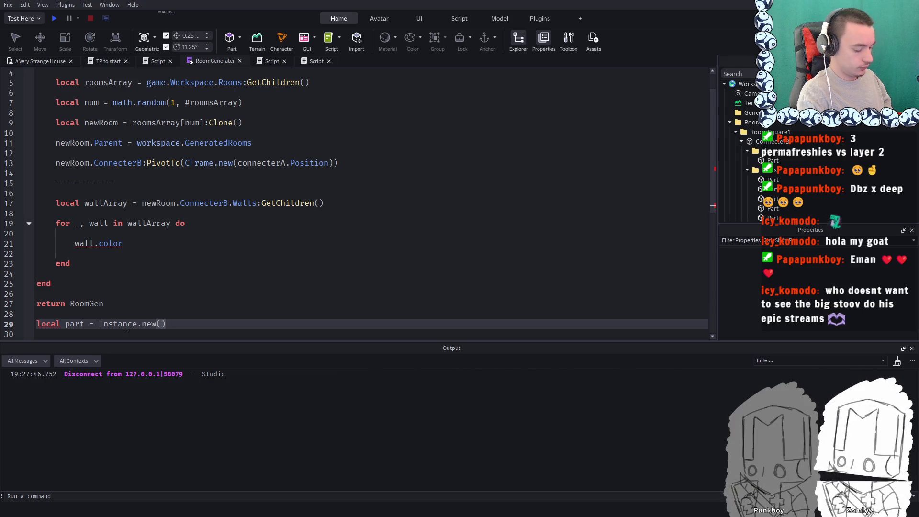
pyautogui.write('"par')
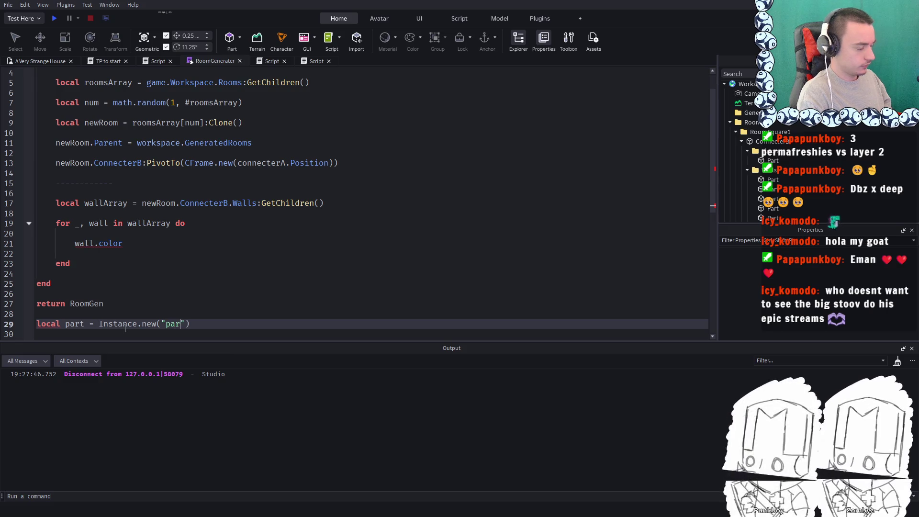
pyautogui.press('BackSpace')
pyautogui.press('BackSpace')
pyautogui.press('BackSpace')
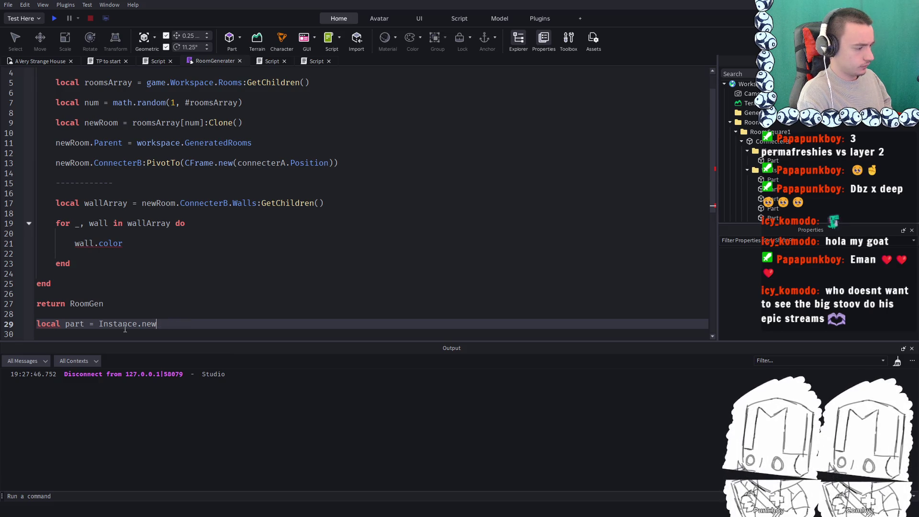
pyautogui.press('BackSpace')
pyautogui.press('BackSpace')
pyautogui.press('BackSpace')
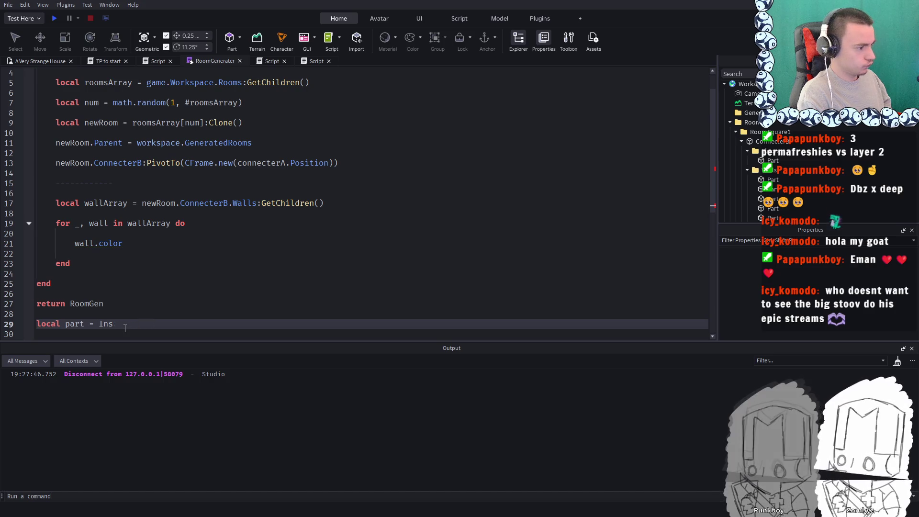
pyautogui.press('BackSpace')
pyautogui.press('BackSpace')
pyautogui.press('BackSpace')
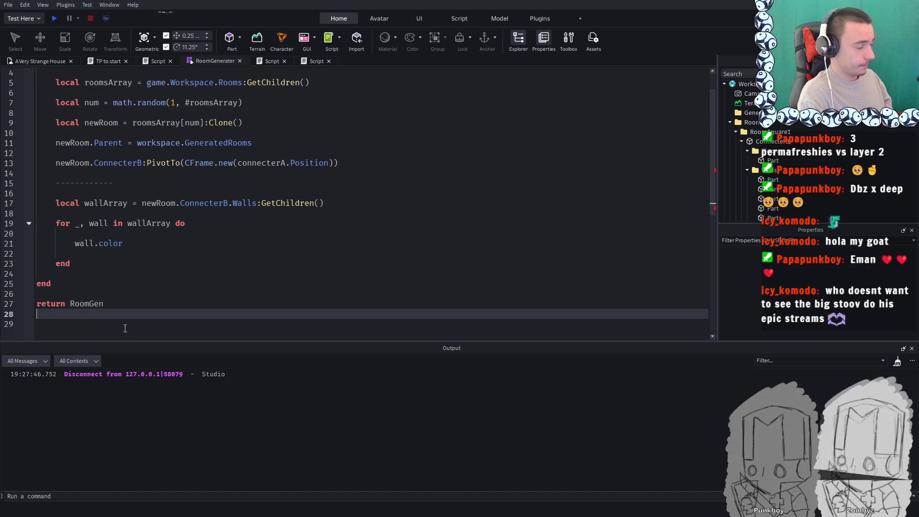
# Step: In the door Script, delete stray characters and start a new line after the end
pyautogui.click(311, 61)
pyautogui.scroll(-10, 138, 246)
pyautogui.scroll(2, 79, 163)
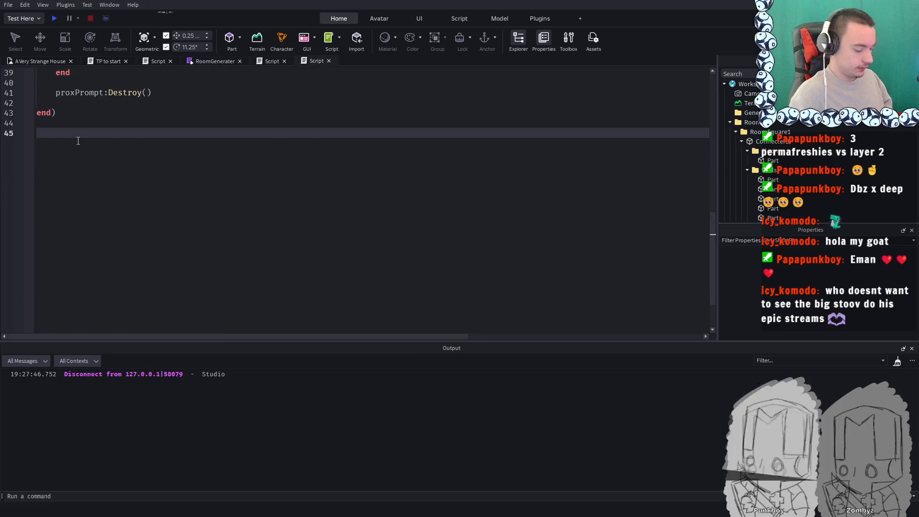
pyautogui.write('do')
pyautogui.press('BackSpace')
pyautogui.press('BackSpace')
pyautogui.press('BackSpace')
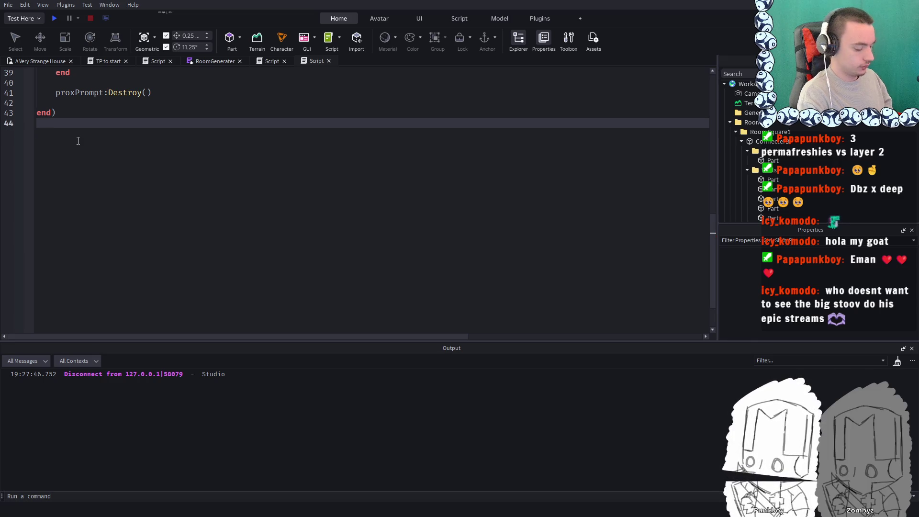
pyautogui.press('Return')
# Step: Write trial lines: local part = Instance.new("Part") and part.Color = Color3(
pyautogui.write('local par')
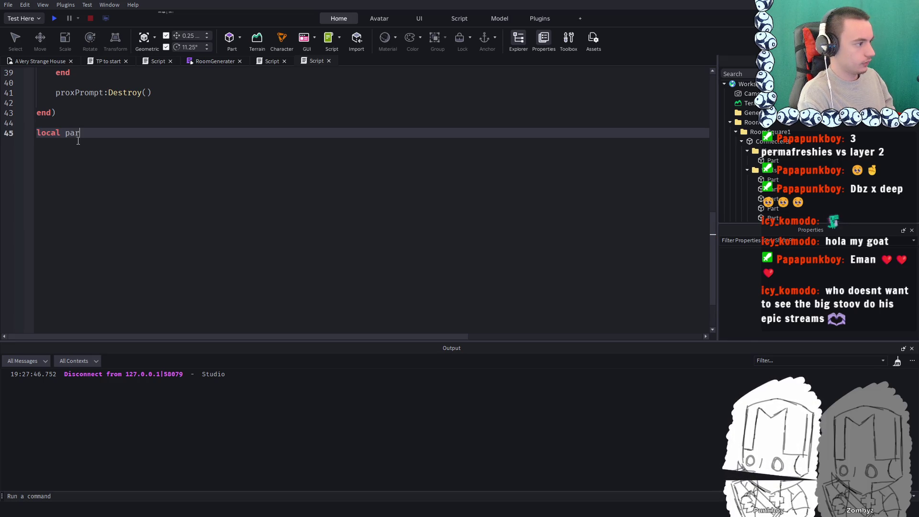
pyautogui.write('t = Instance.new')
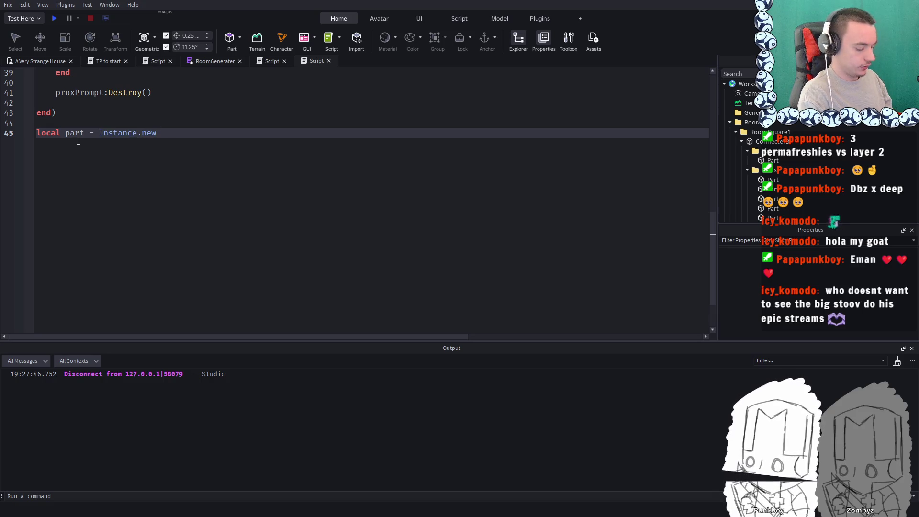
pyautogui.write('()')
pyautogui.press('Left')
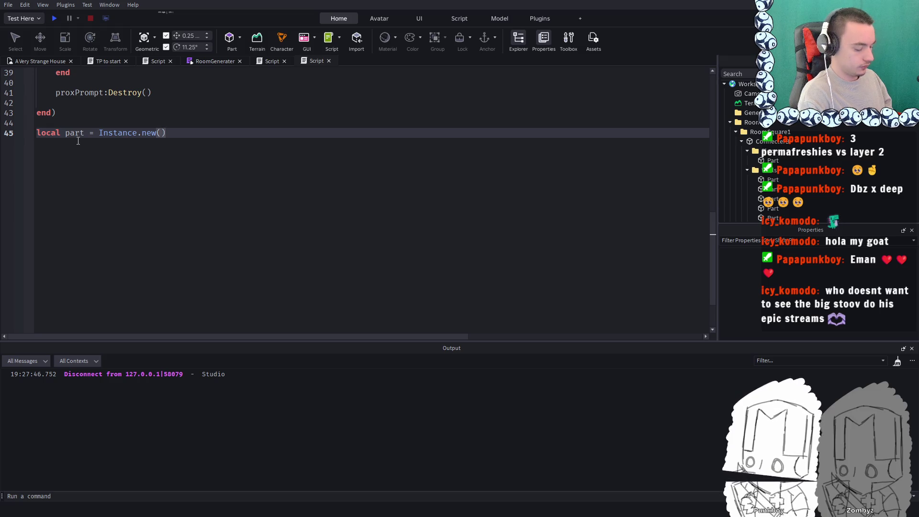
pyautogui.write('"Part"')
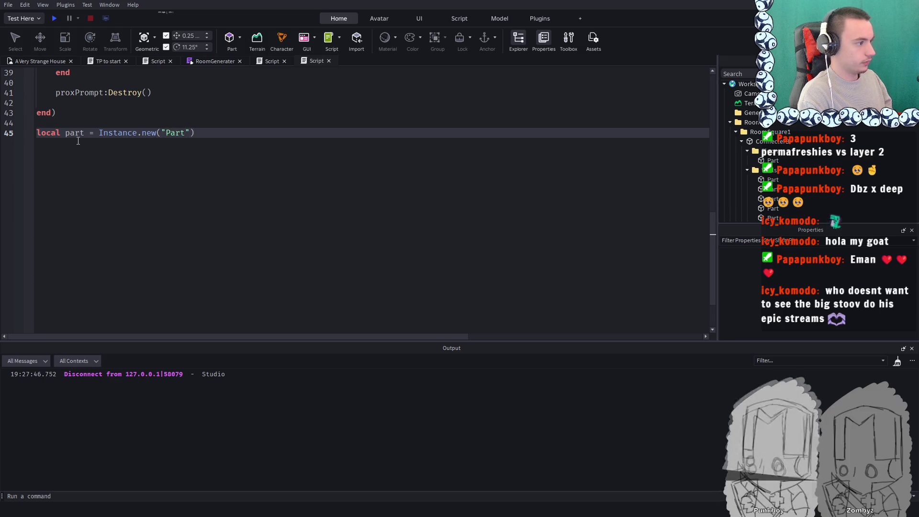
pyautogui.press('Return')
pyautogui.press('Return')
pyautogui.write('part')
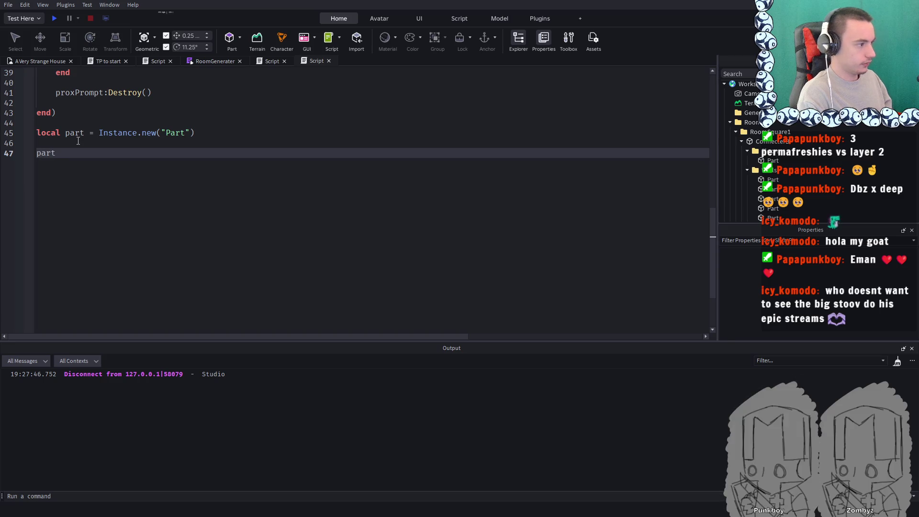
pyautogui.write('.Co')
pyautogui.press('Tab')
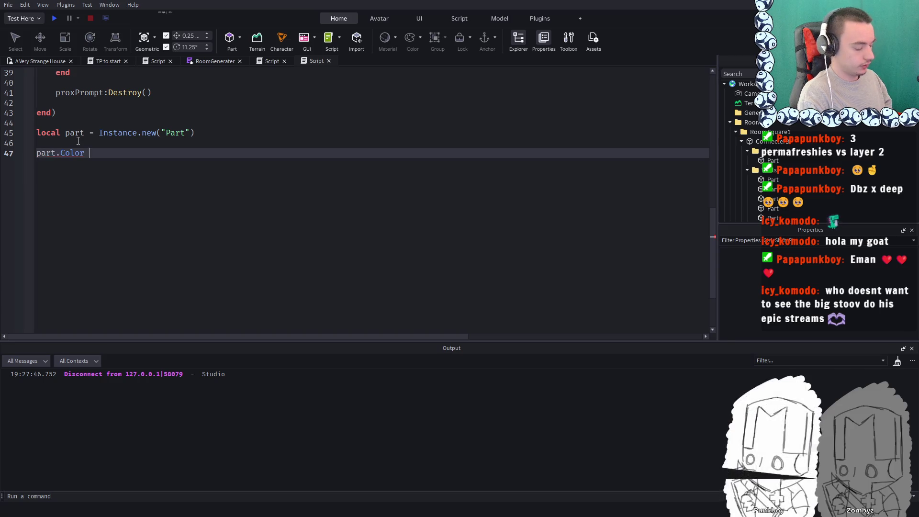
pyautogui.write('= c')
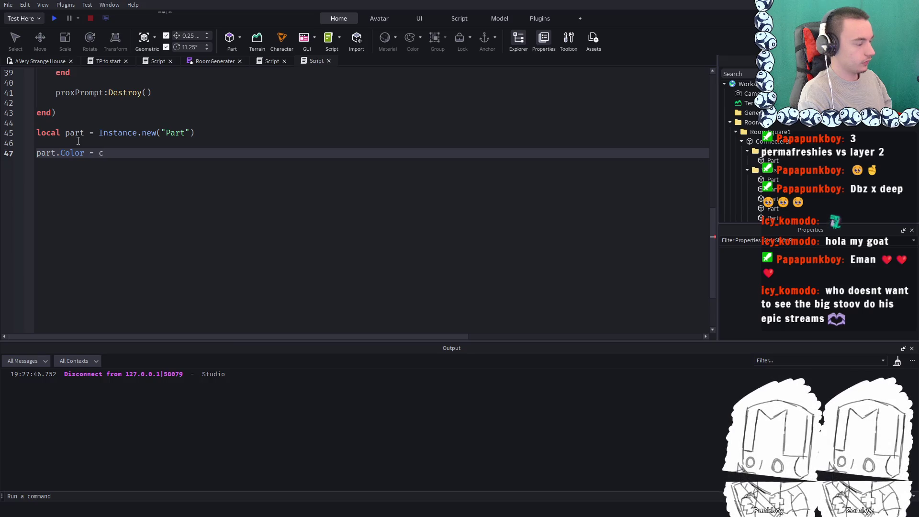
pyautogui.write('o')
pyautogui.press('Tab')
pyautogui.write('(')
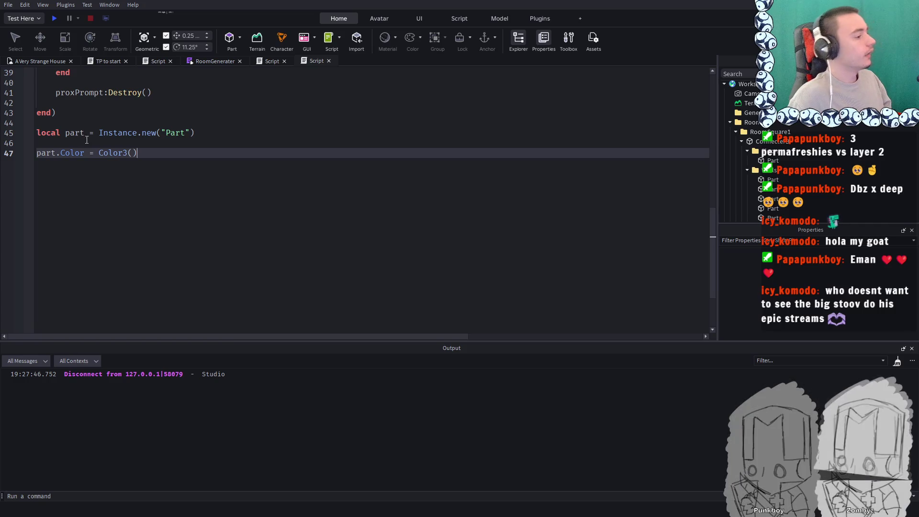
# Step: Select and undo the trial part and colour lines, leaving one empty line
pyautogui.moveTo(149, 153); pyautogui.dragTo(19, 146)
pyautogui.click(163, 154)
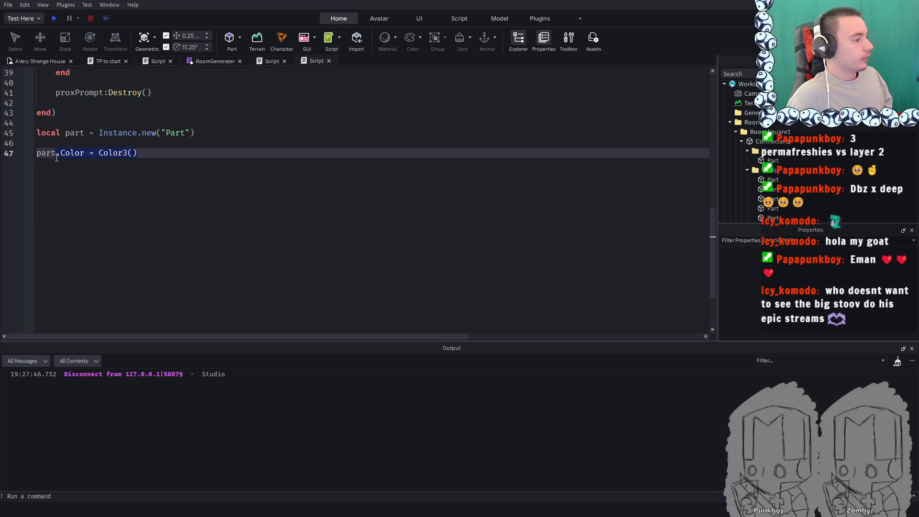
pyautogui.moveTo(162, 154); pyautogui.dragTo(20, 122)
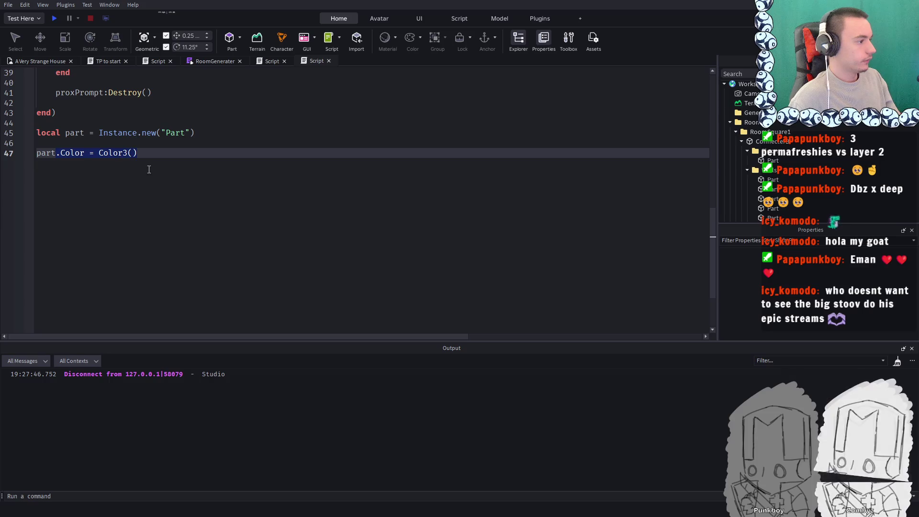
pyautogui.hotkey('ctrl', 'z')
pyautogui.hotkey('ctrl', 'z')
pyautogui.hotkey('ctrl', 'z')
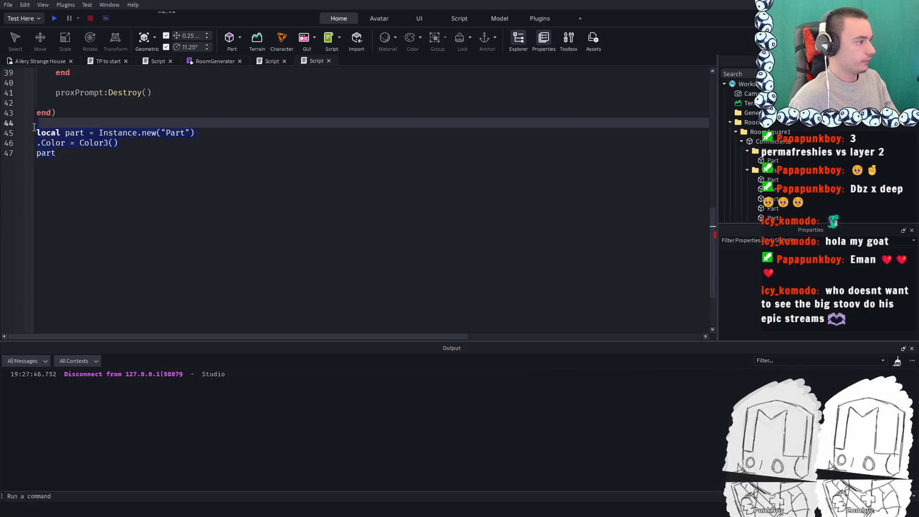
pyautogui.press('Return')
pyautogui.scroll(7, 114, 138)
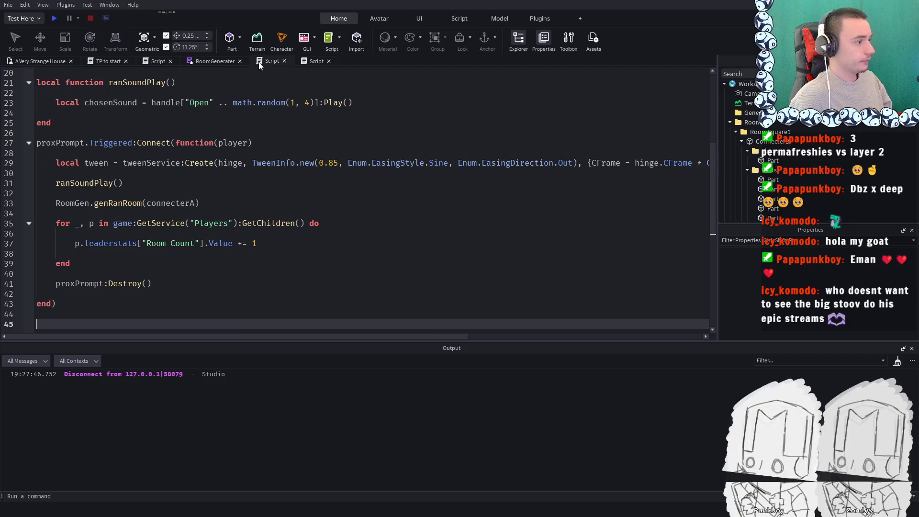
# Step: In RoomGenerater, paste the Color3 assignment after wall.color on line 21
pyautogui.click(212, 61)
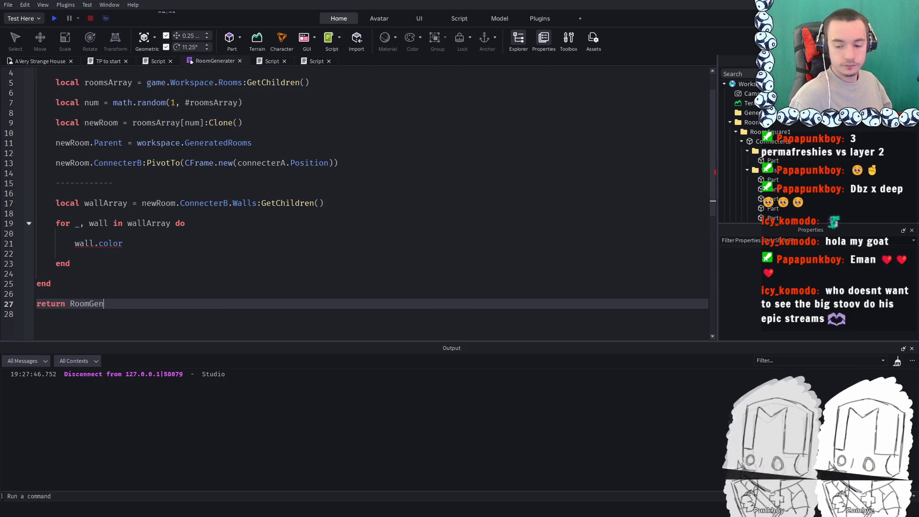
pyautogui.write('.Color = Color3()')
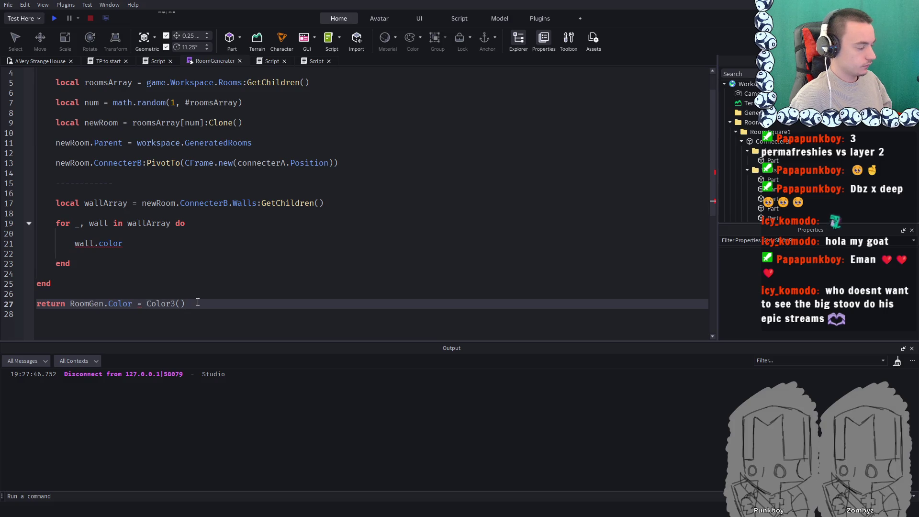
pyautogui.hotkey('ctrl', 'z')
pyautogui.moveTo(105, 303); pyautogui.dragTo(95, 304)
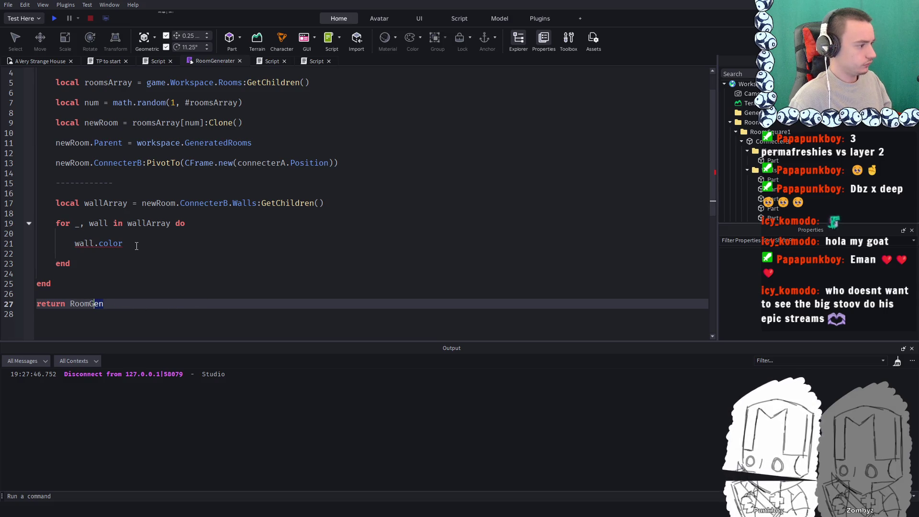
pyautogui.moveTo(137, 245); pyautogui.dragTo(94, 244)
pyautogui.write('Color = Color3()')
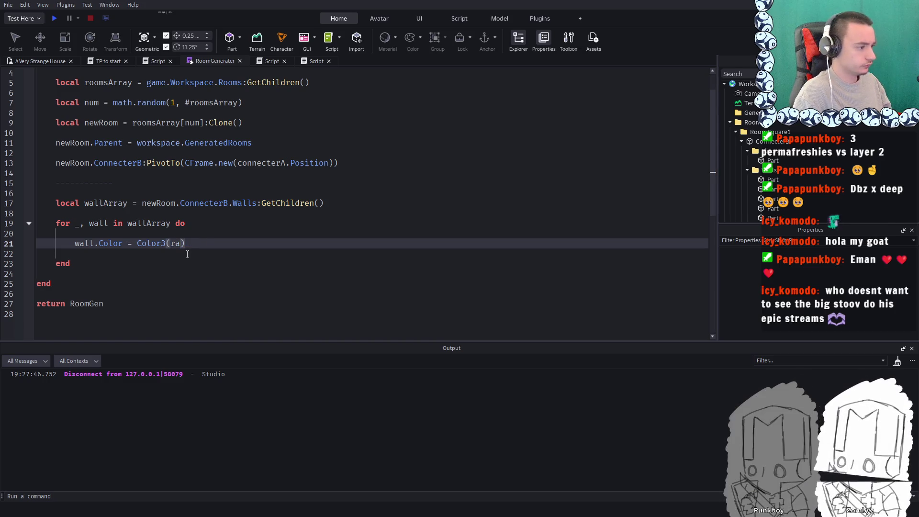
# Step: Make math.random(1, 255) the first Color3 argument, followed by a comma
pyautogui.press('BackSpace')
pyautogui.press('BackSpace')
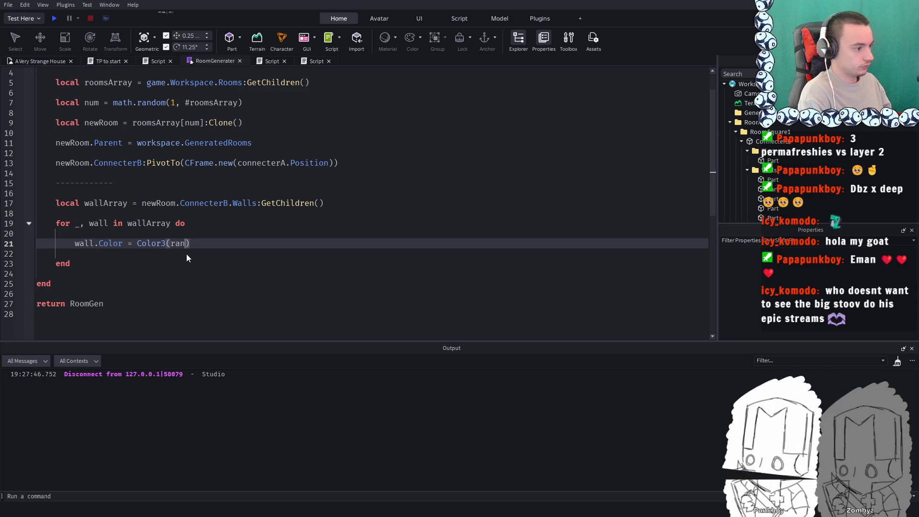
pyautogui.press('BackSpace')
pyautogui.press('BackSpace')
pyautogui.press('BackSpace')
pyautogui.write('math    ')
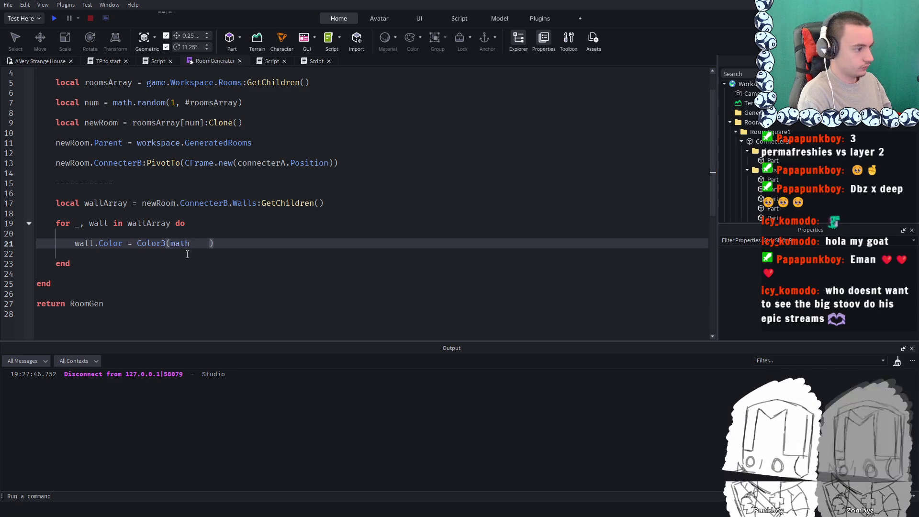
pyautogui.write('.ra')
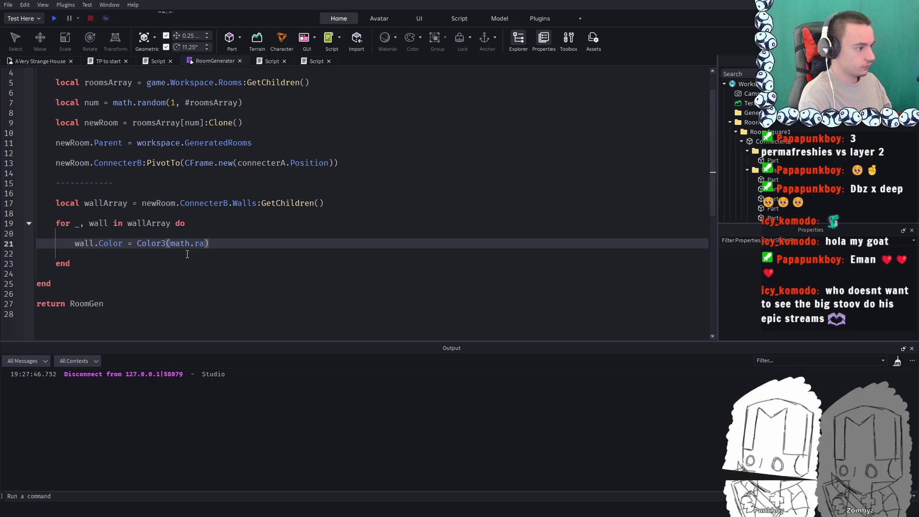
pyautogui.press('Tab')
pyautogui.write('(')
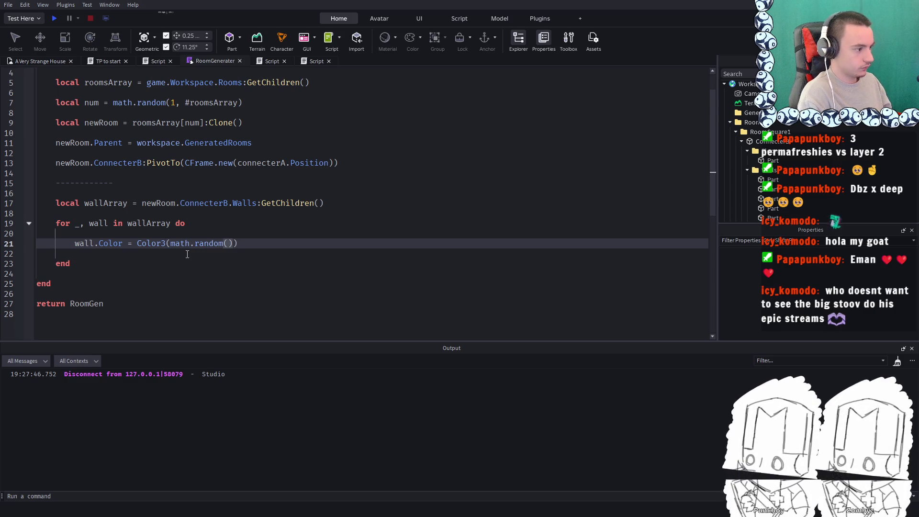
pyautogui.write('1')
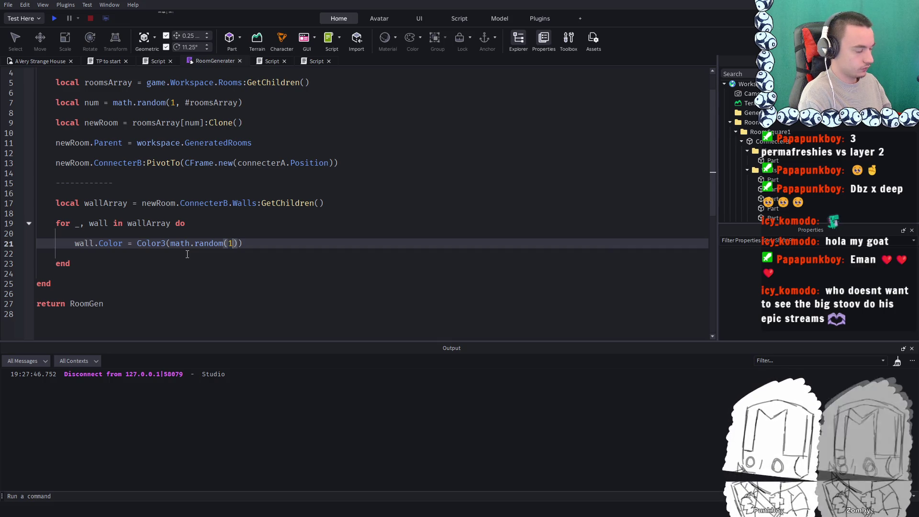
pyautogui.write(',')
pyautogui.write(' 255')
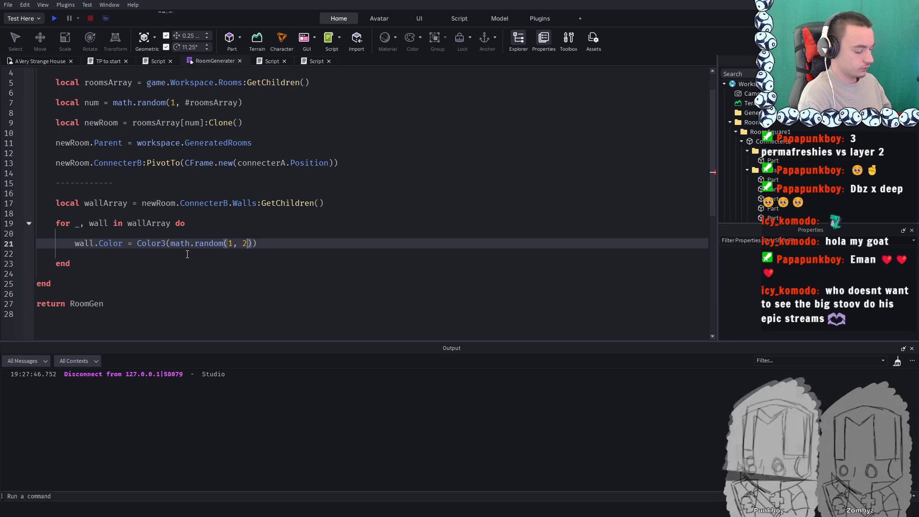
pyautogui.press('Right')
pyautogui.press('Left')
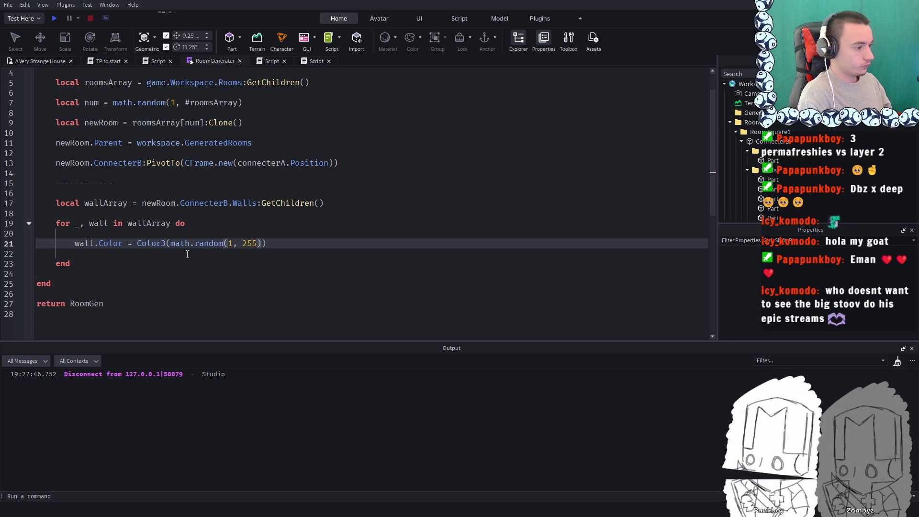
pyautogui.press('Right')
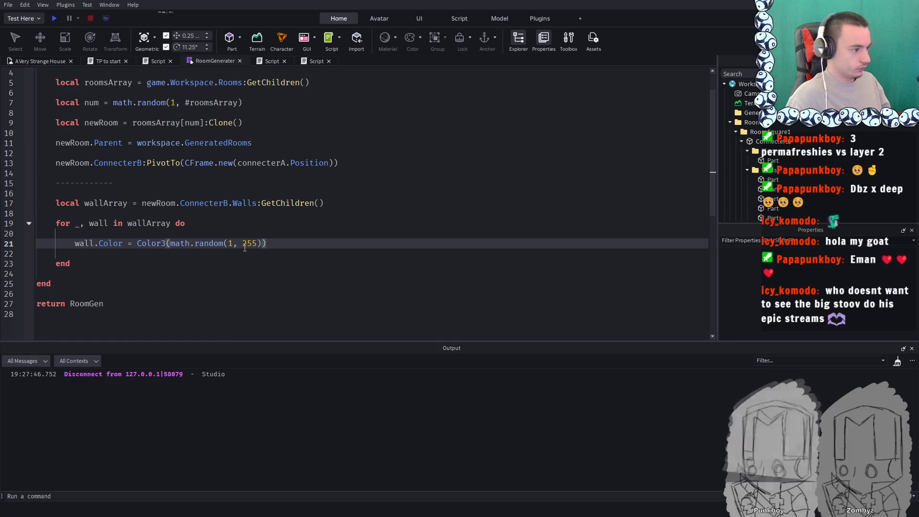
pyautogui.write(',')
# Step: Add two more math.random(1, 255) arguments and tidy the closing parenthesis
pyautogui.press('Left')
pyautogui.press('Left')
pyautogui.press('Left')
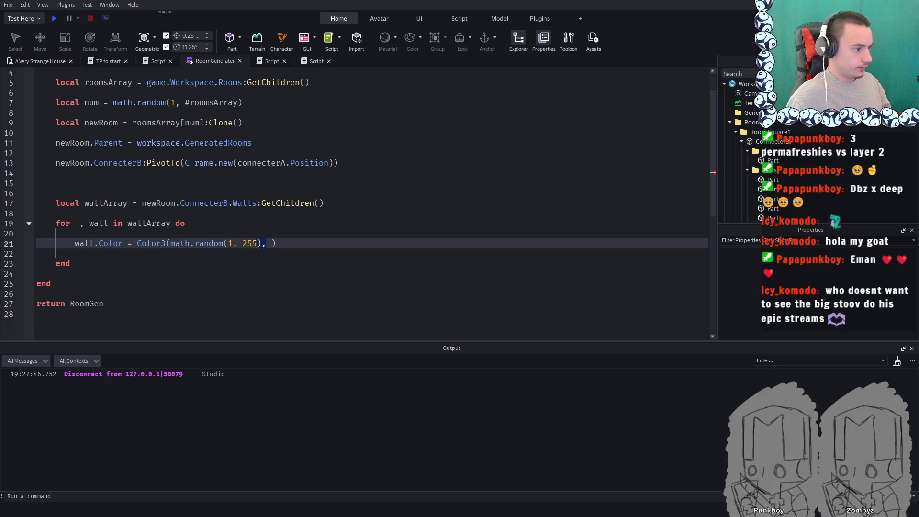
pyautogui.click(278, 245)
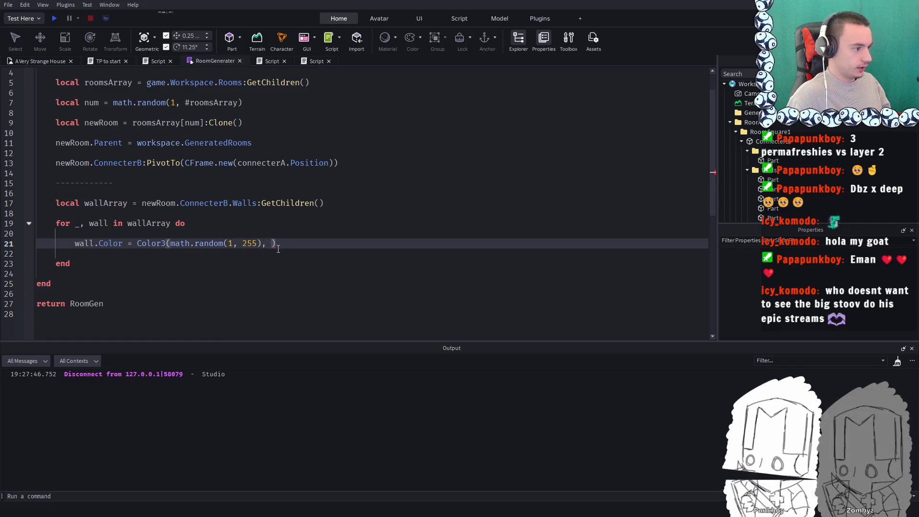
pyautogui.write('math.random(1, 255),')
pyautogui.write('math.random(1, 255),')
pyautogui.click(367, 243)
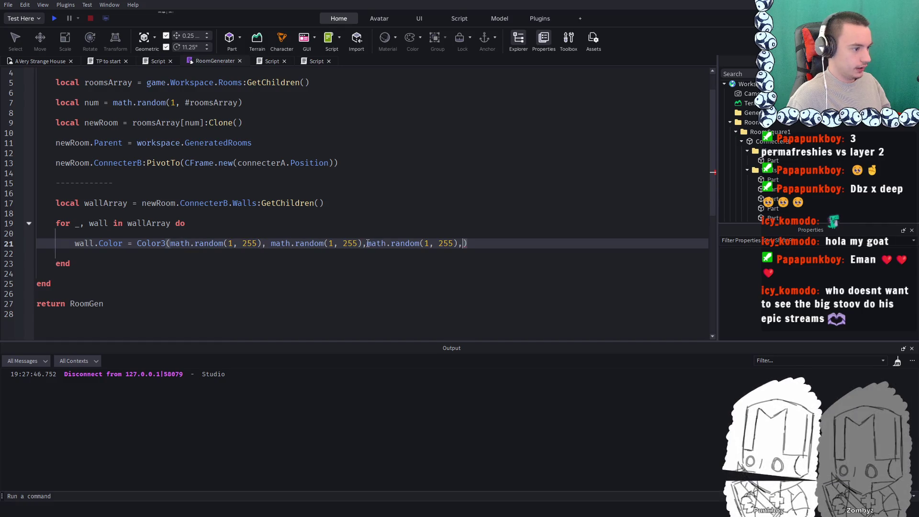
pyautogui.click(464, 243)
pyautogui.press('BackSpace')
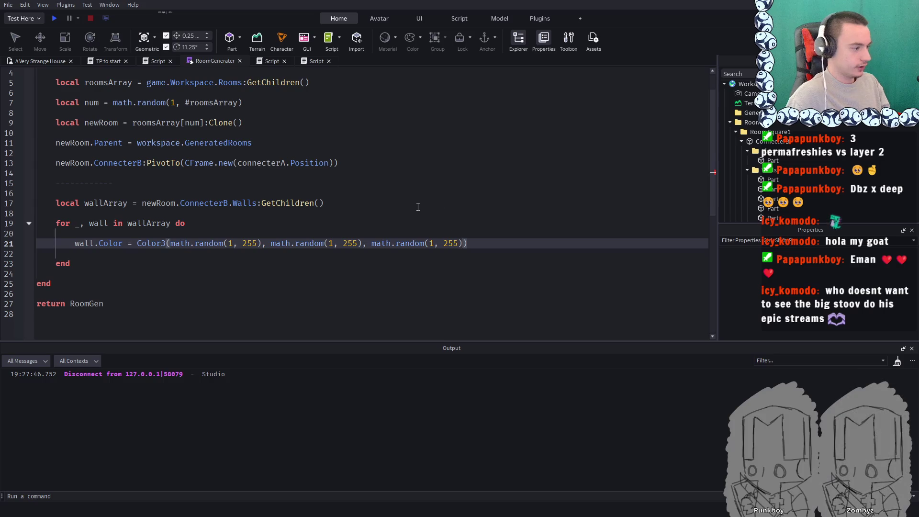
pyautogui.click(420, 205)
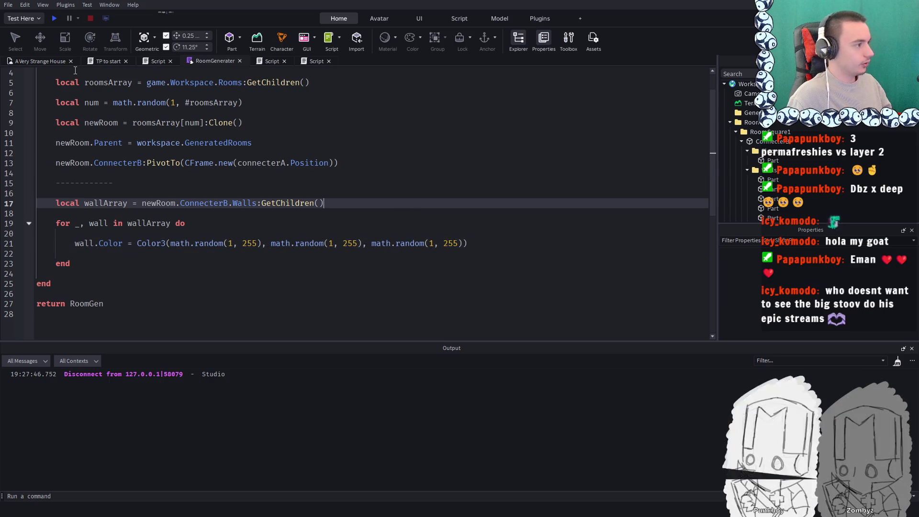
# Step: Select the door in the wooden room's 3D view and focus the camera on it
pyautogui.click(48, 59)
pyautogui.press('w')
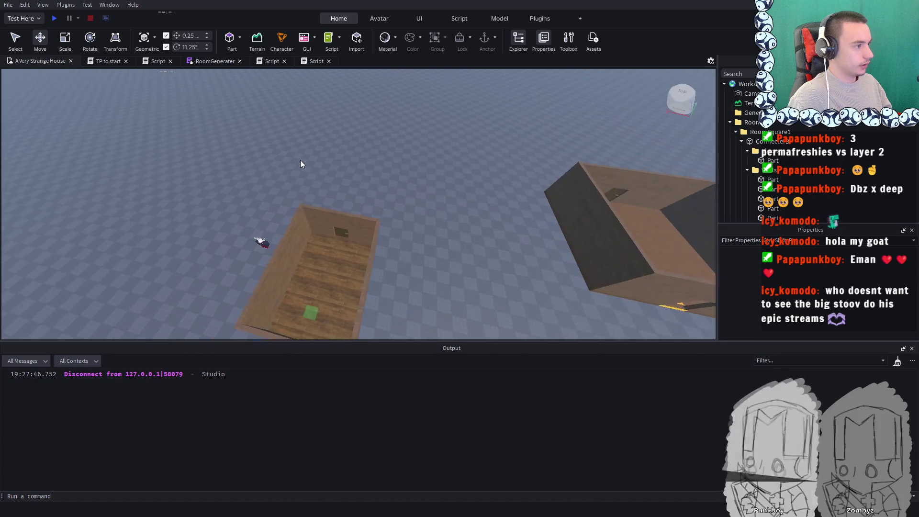
pyautogui.click(205, 61)
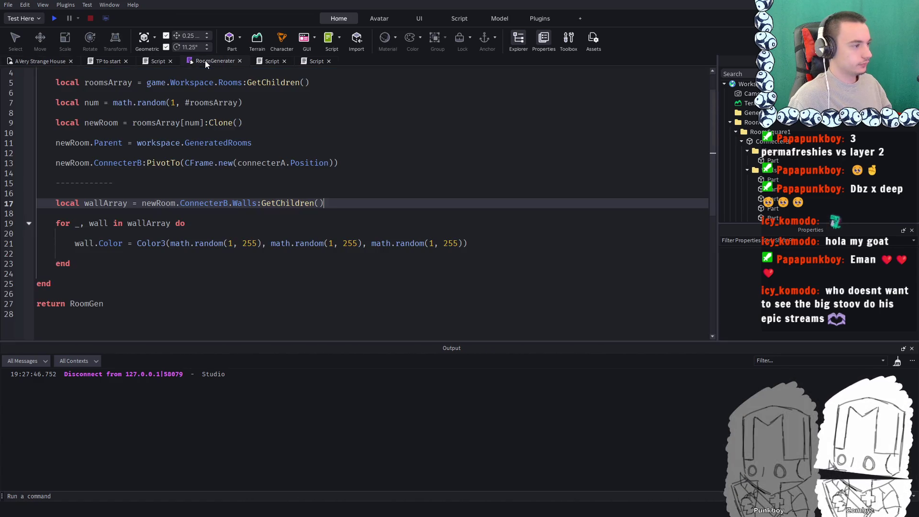
pyautogui.click(29, 62)
pyautogui.click(385, 212)
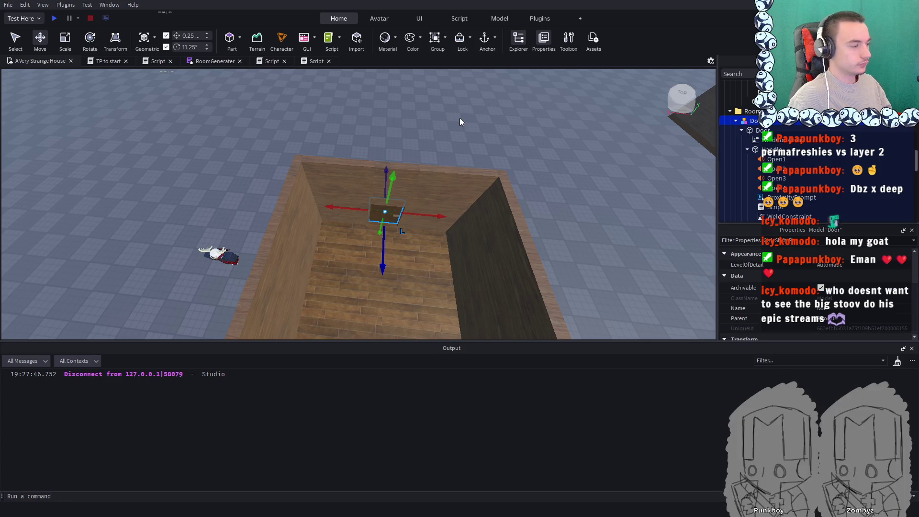
pyautogui.press('f')
# Step: Playtest, open the door, and jump to the erroring RoomGenerater line 21
pyautogui.click(54, 18)
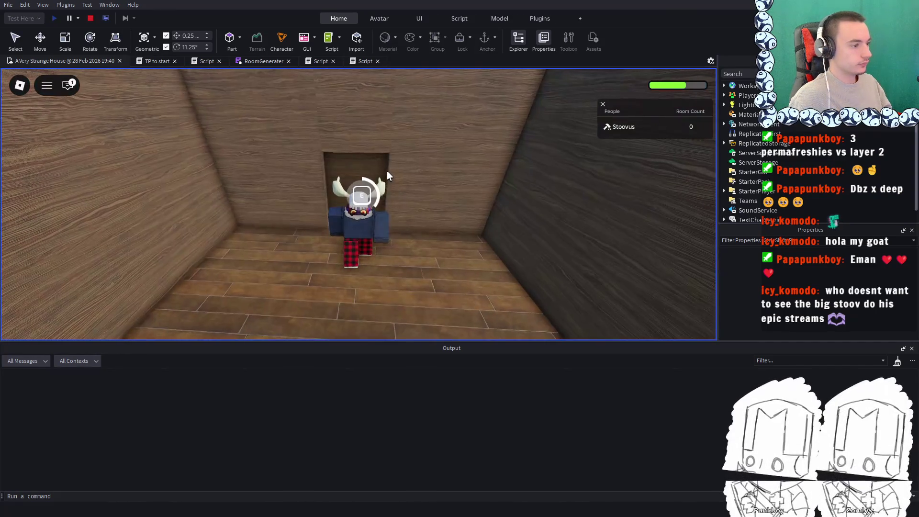
pyautogui.click(388, 176)
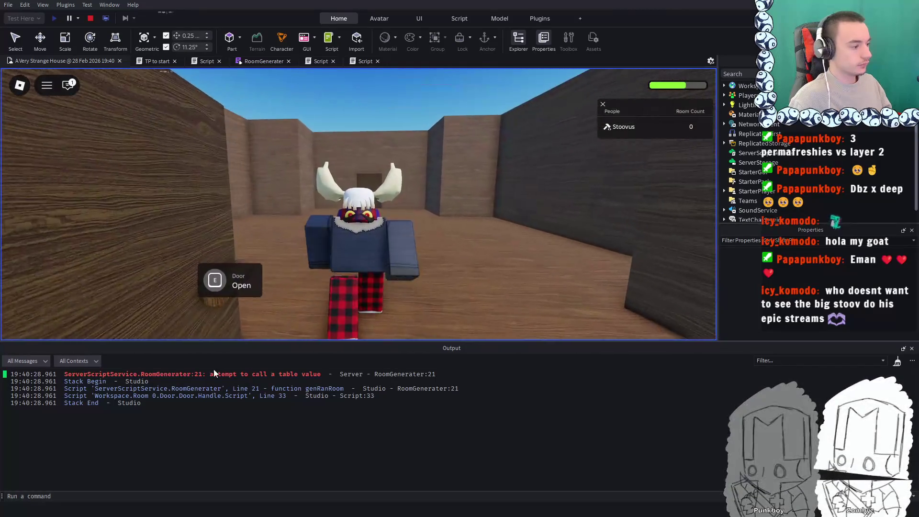
pyautogui.click(221, 378)
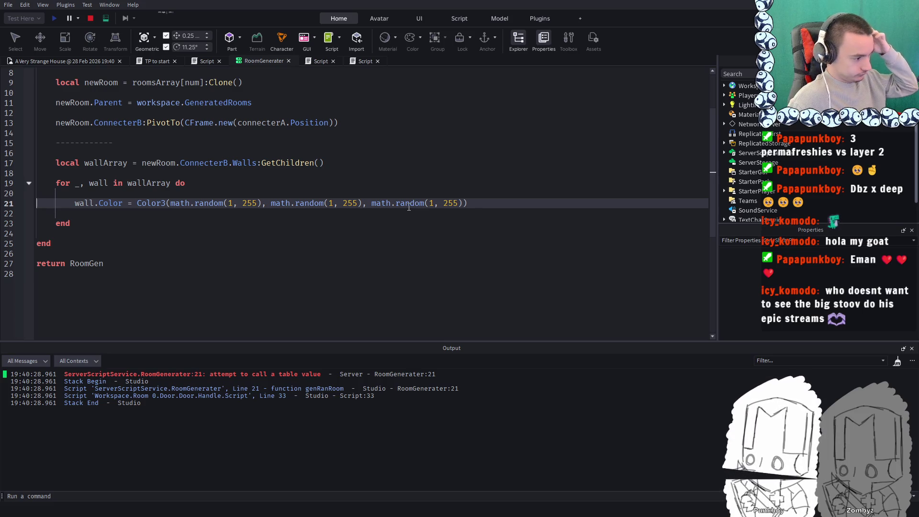
# Step: Review the failing Color3 call on line 21, then stop the playtest
pyautogui.scroll(1, 401, 205)
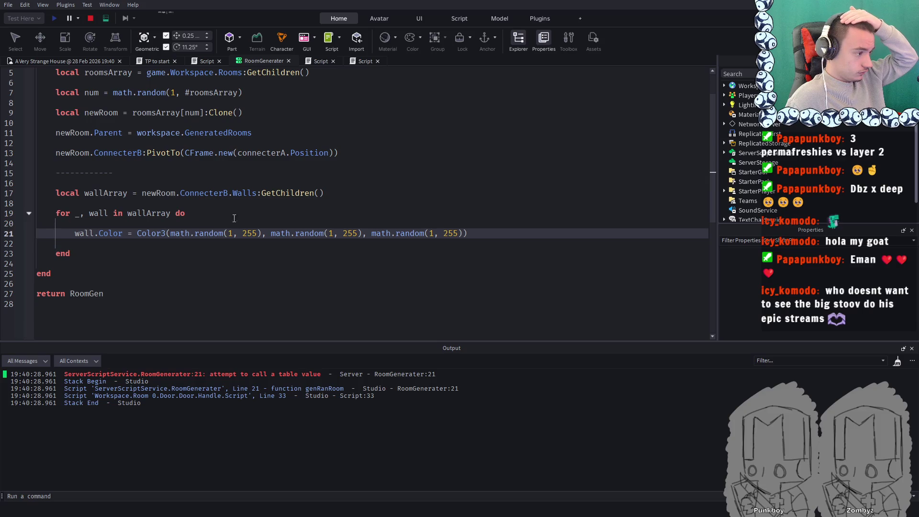
pyautogui.click(166, 234)
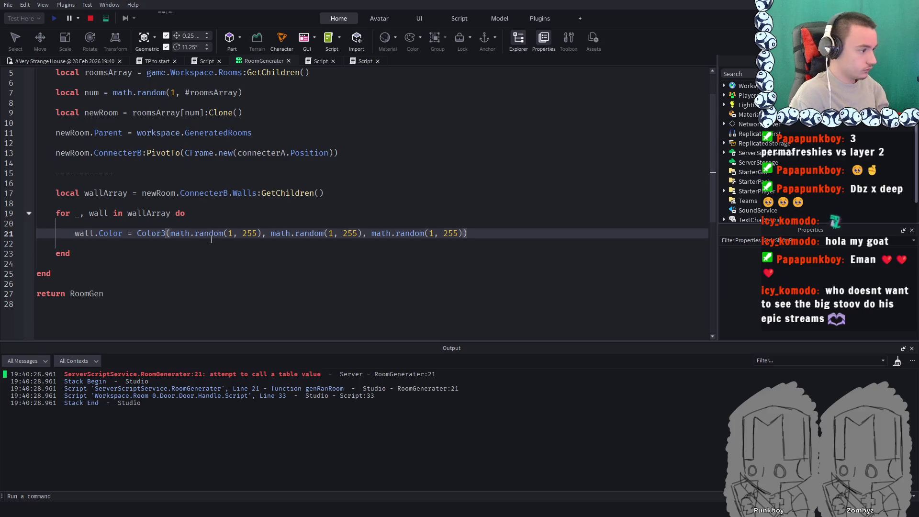
pyautogui.click(91, 18)
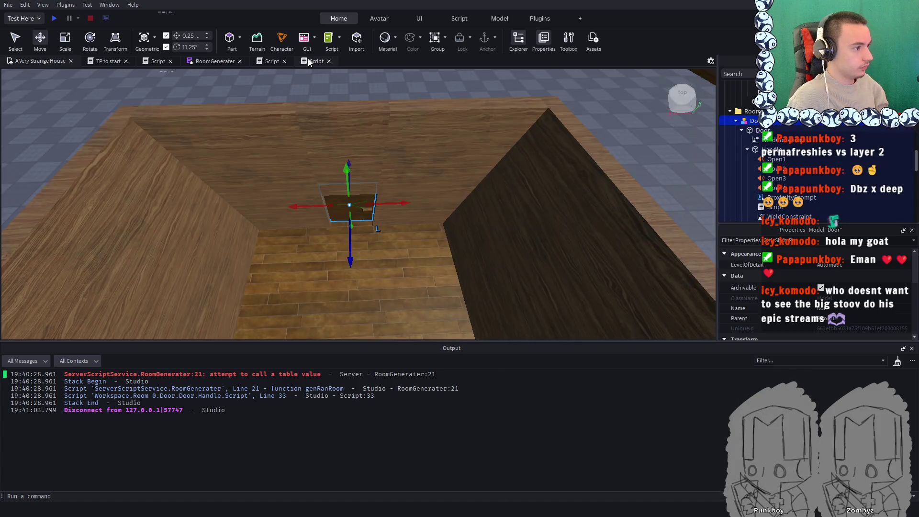
# Step: Back in RoomGenerater, insert .new () after Color3 on line 21
pyautogui.click(306, 60)
pyautogui.click(270, 60)
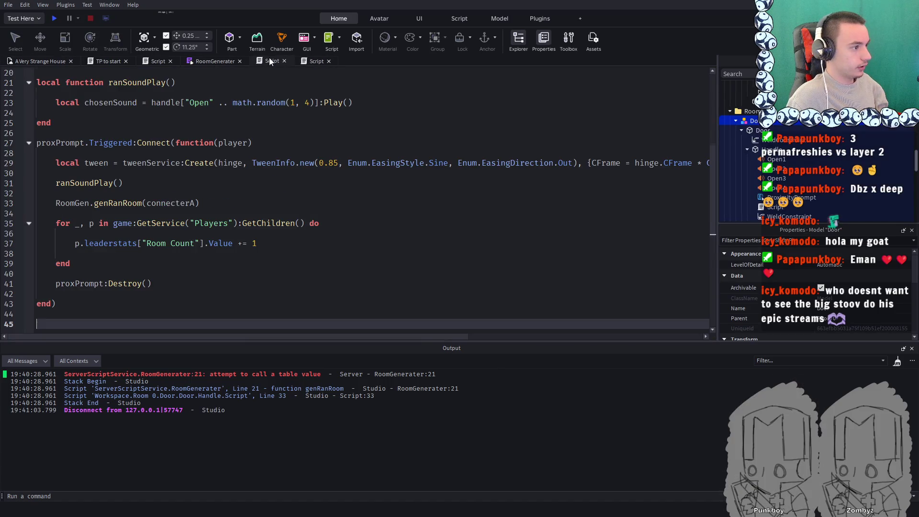
pyautogui.click(215, 60)
pyautogui.click(168, 233)
pyautogui.write('.')
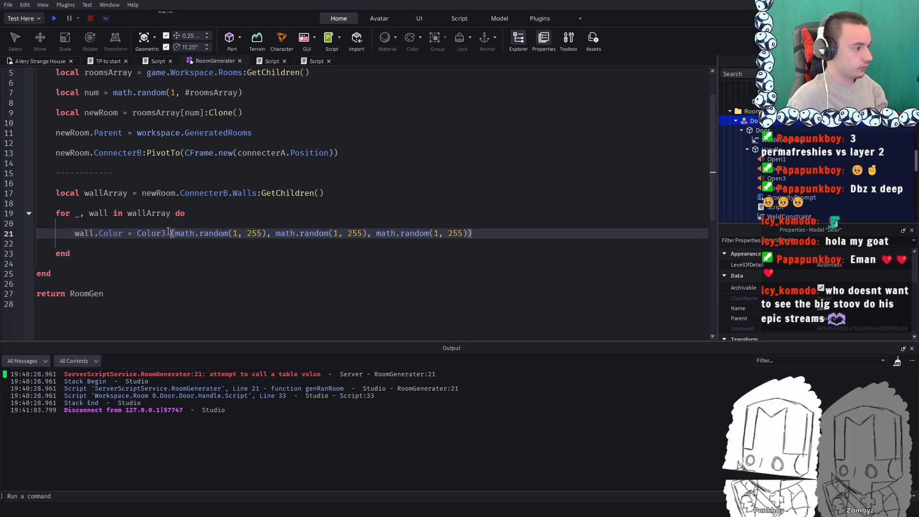
pyautogui.write('new ')
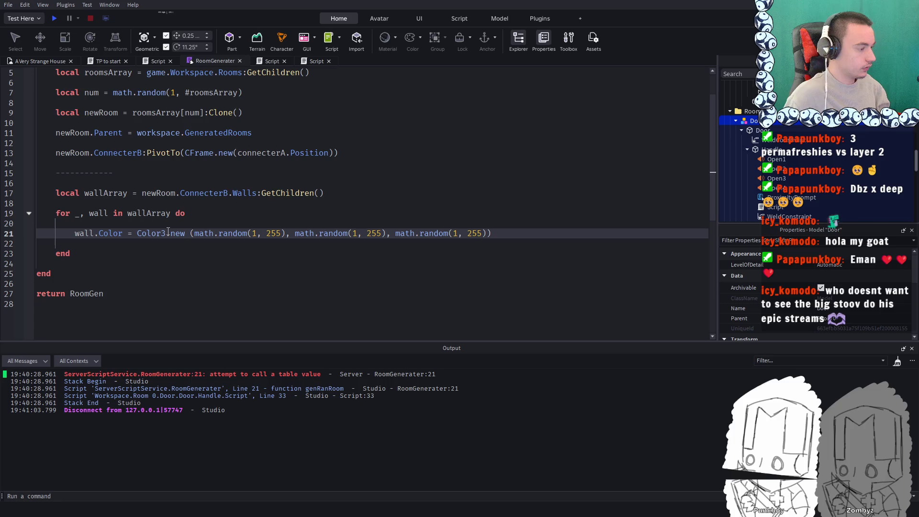
pyautogui.write('()')
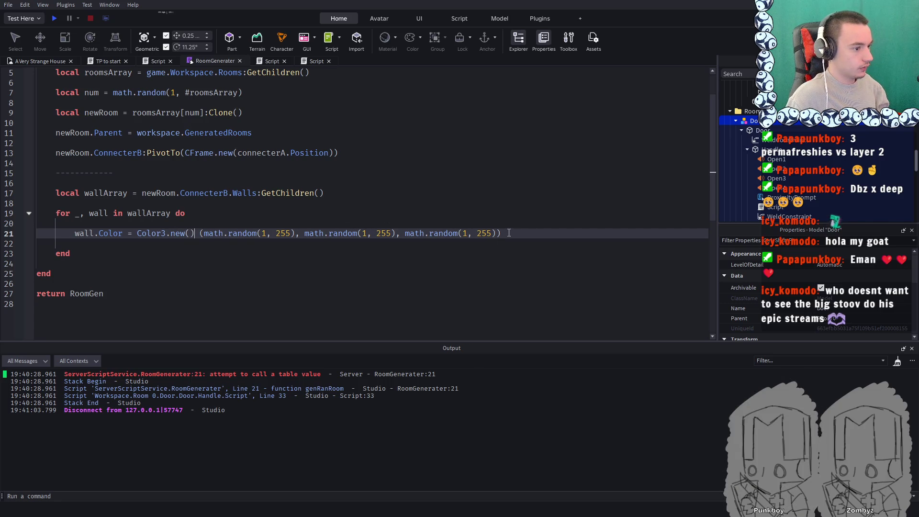
# Step: Move the three math.random arguments inside Color3.new() and start a playtest
pyautogui.moveTo(500, 234); pyautogui.dragTo(202, 234)
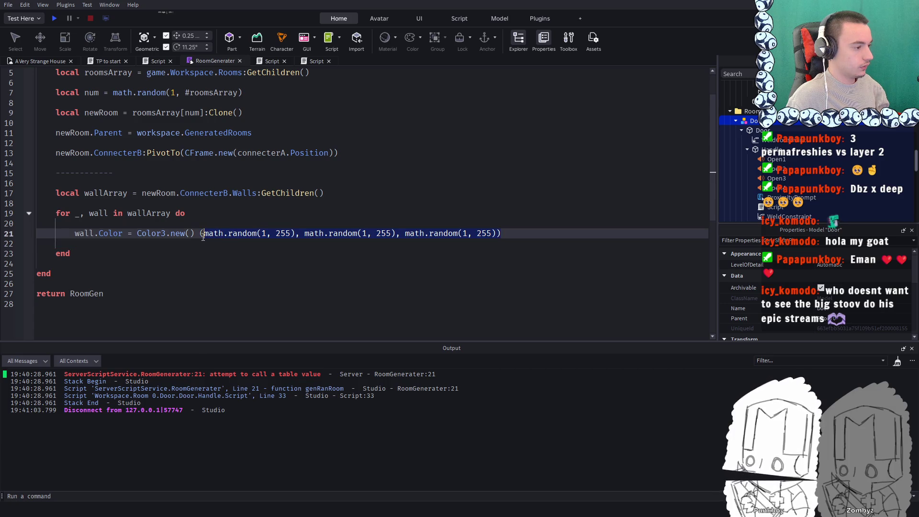
pyautogui.click(495, 233)
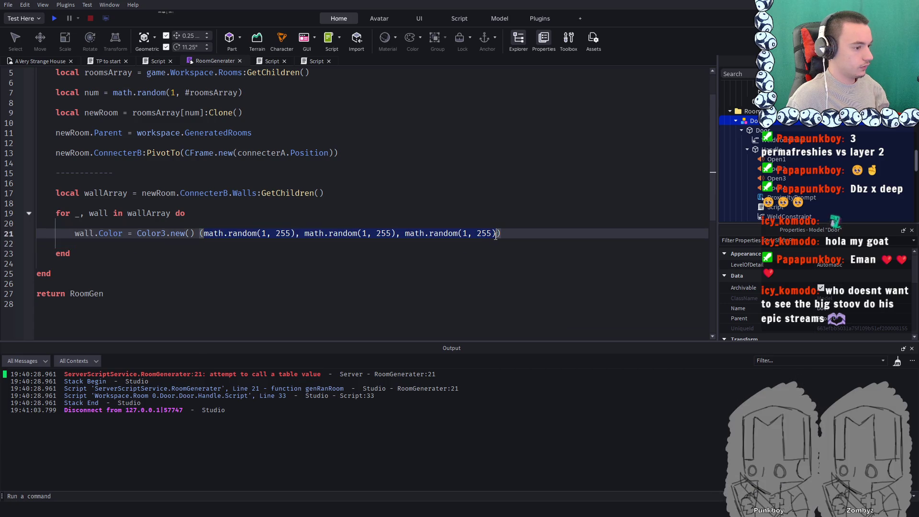
pyautogui.hotkey('ctrl', 'x')
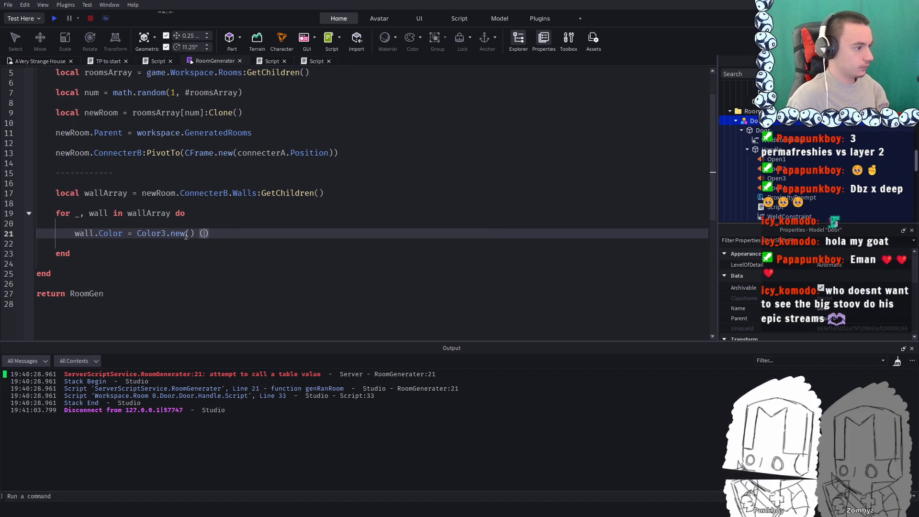
pyautogui.hotkey('ctrl', 'v')
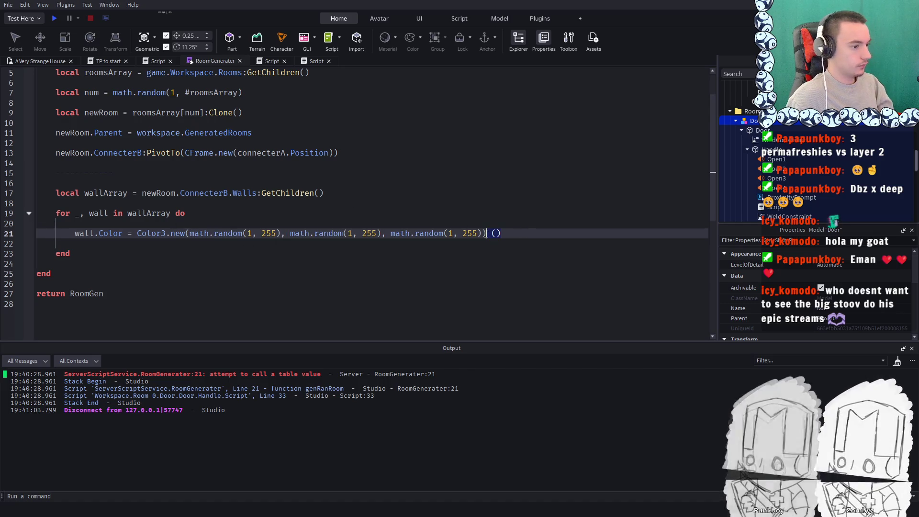
pyautogui.click(53, 18)
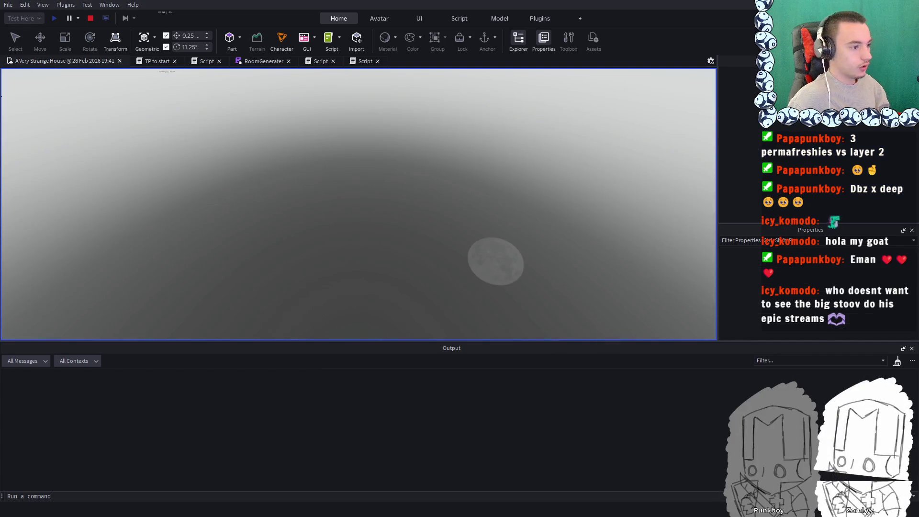
# Step: Walk into the randomly coloured room, then stop the playtest and reopen RoomGenerater
pyautogui.press('w')
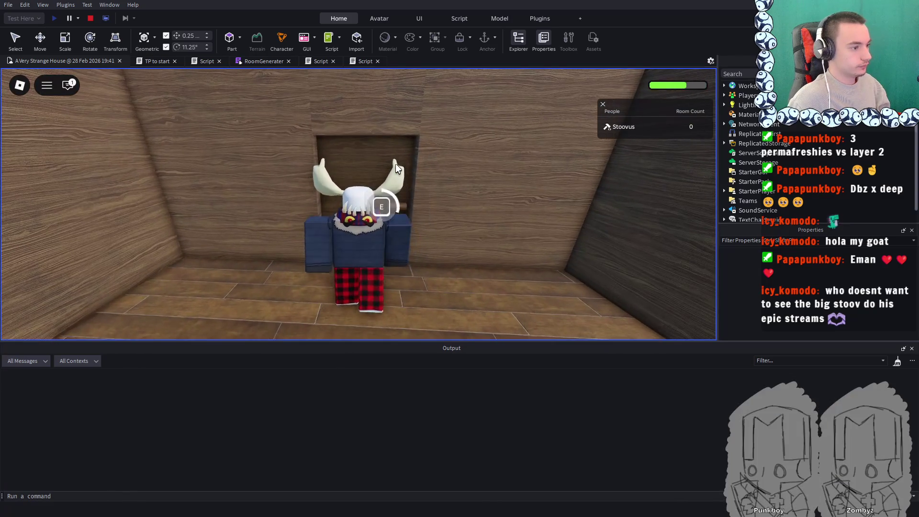
pyautogui.press('s')
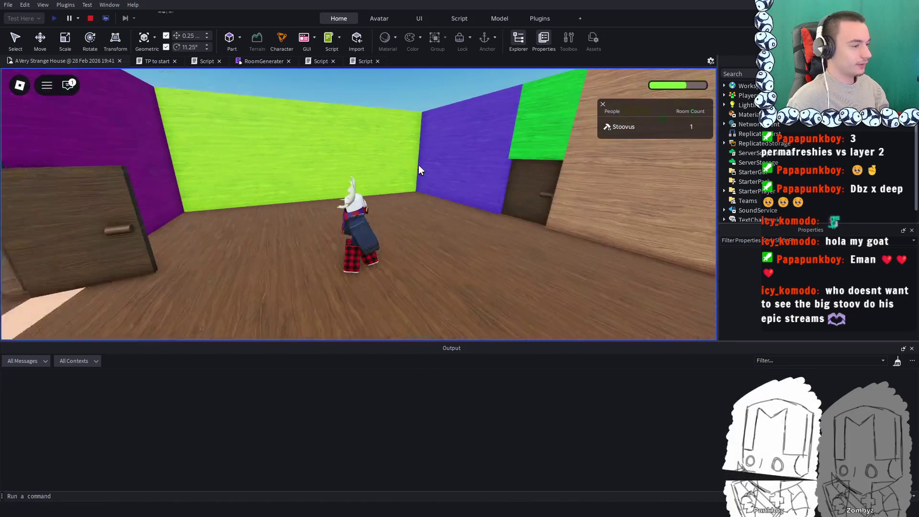
pyautogui.click(90, 19)
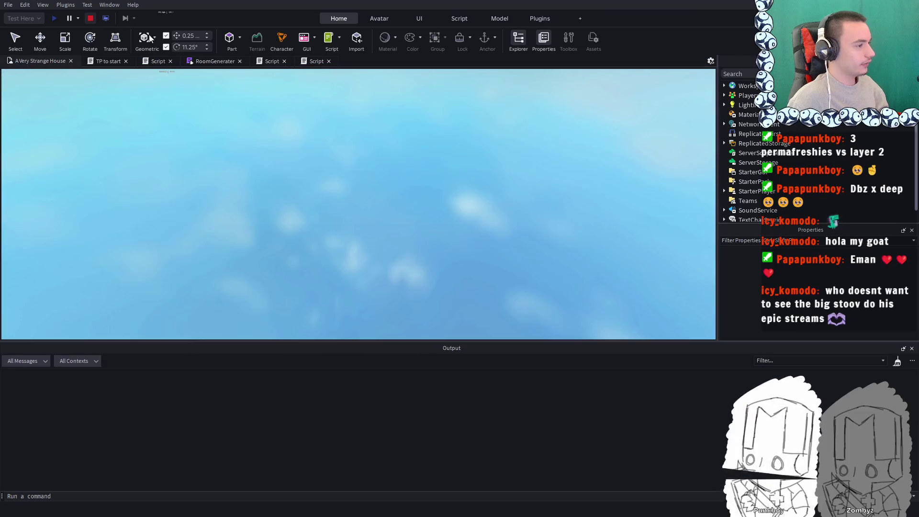
pyautogui.click(205, 61)
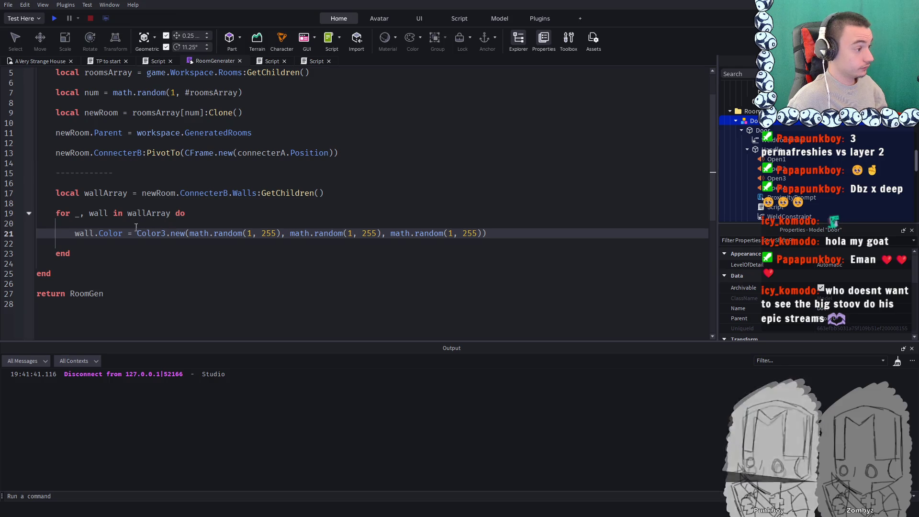
# Step: Insert a new line above the wall loop starting 'local ranRoomColor'
pyautogui.click(218, 213)
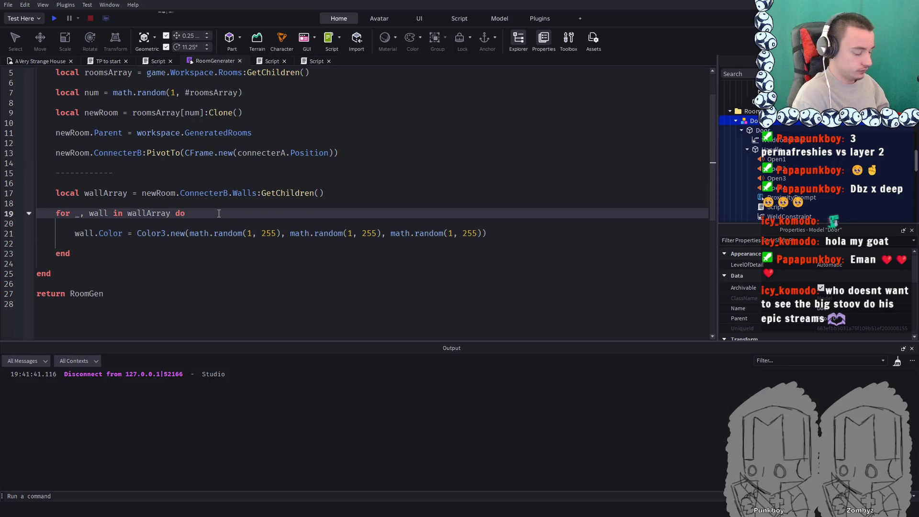
pyautogui.press('Return')
pyautogui.press('Return')
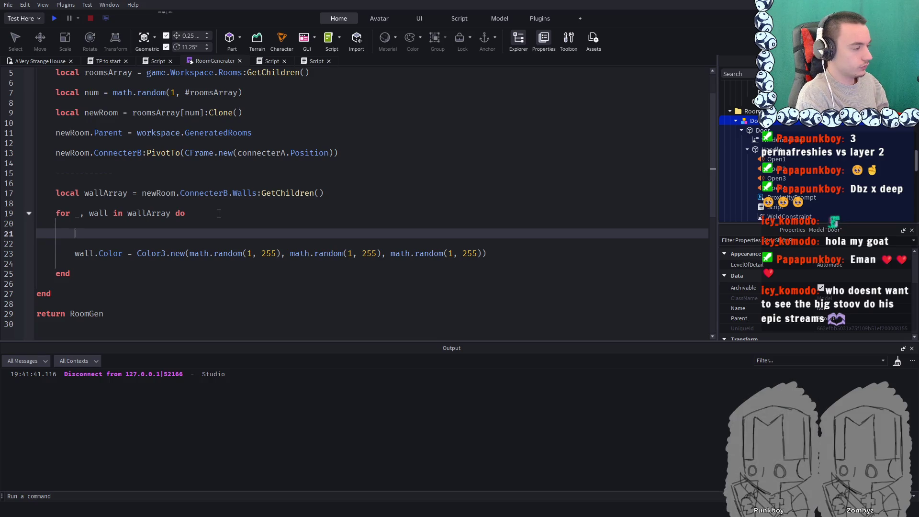
pyautogui.hotkey('ctrl', 'z')
pyautogui.hotkey('ctrl', 'z')
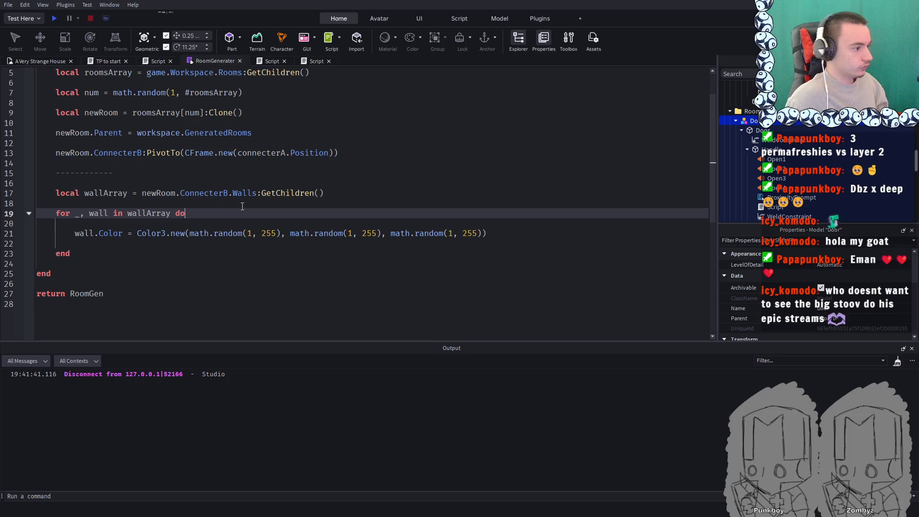
pyautogui.click(365, 190)
pyautogui.press('Return')
pyautogui.press('Return')
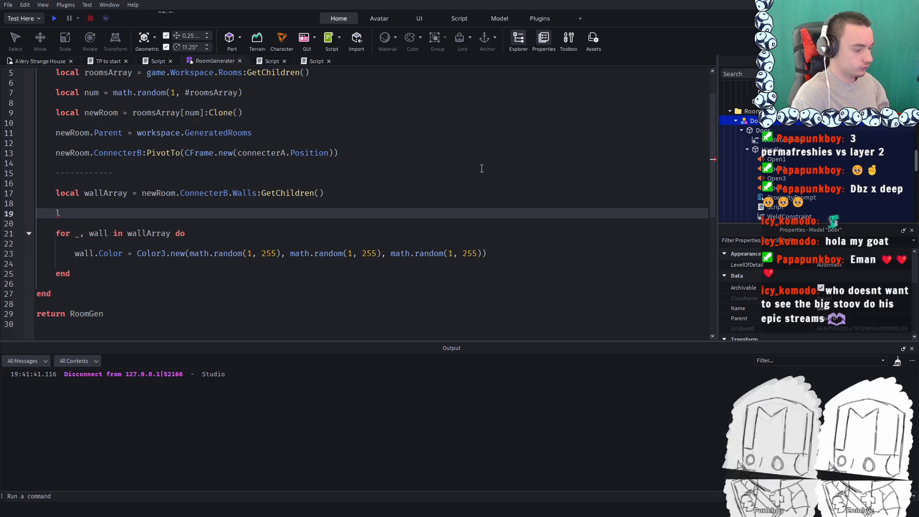
pyautogui.write('ocal ranRoomColor =')
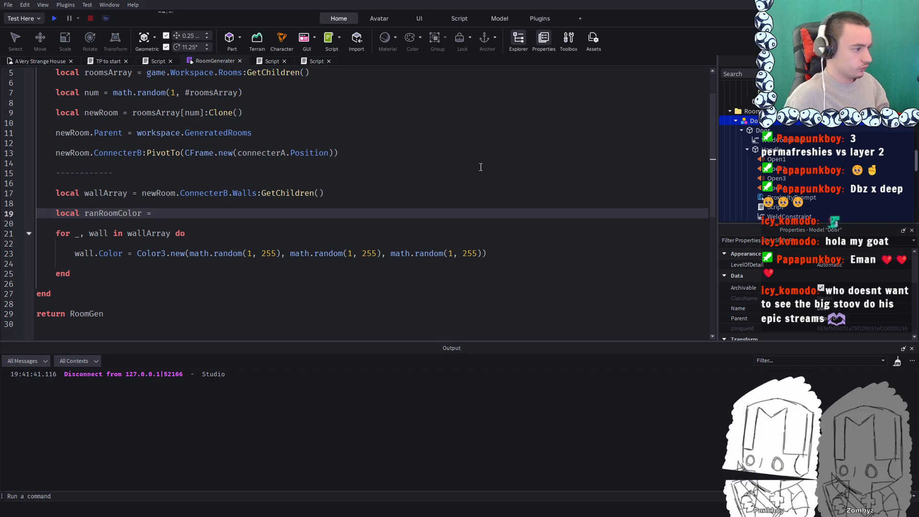
# Step: Move the random Color3.new expression into ranRoomColor so every wall uses it, then playtest
pyautogui.moveTo(503, 253); pyautogui.dragTo(153, 253)
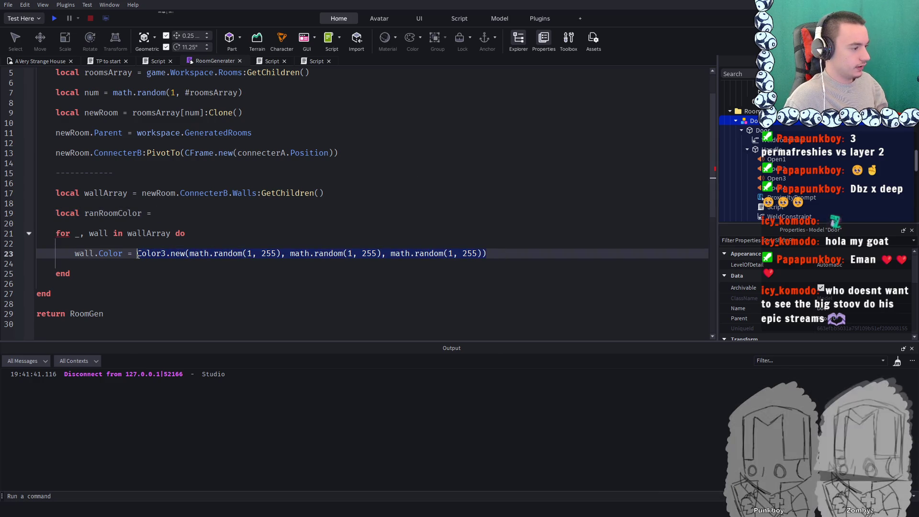
pyautogui.click(166, 214)
pyautogui.hotkey('ctrl', 'v')
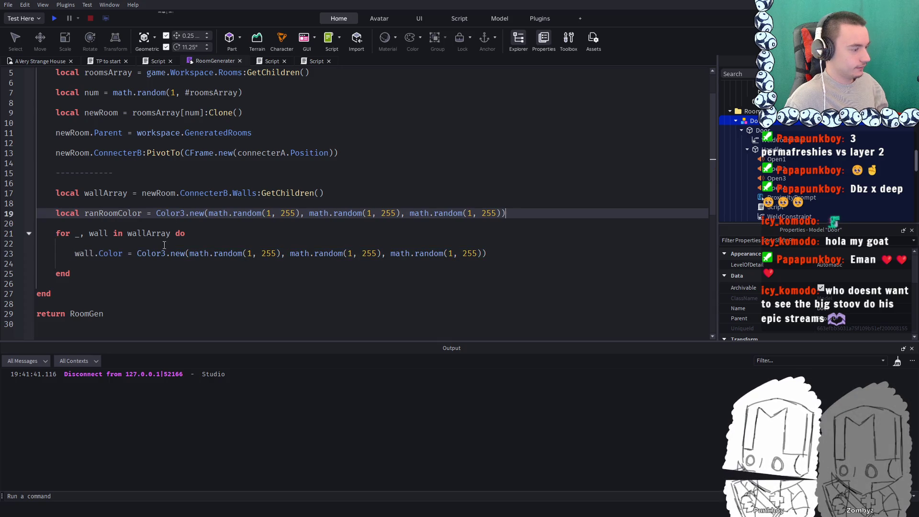
pyautogui.moveTo(500, 254); pyautogui.dragTo(138, 254)
pyautogui.press('BackSpace')
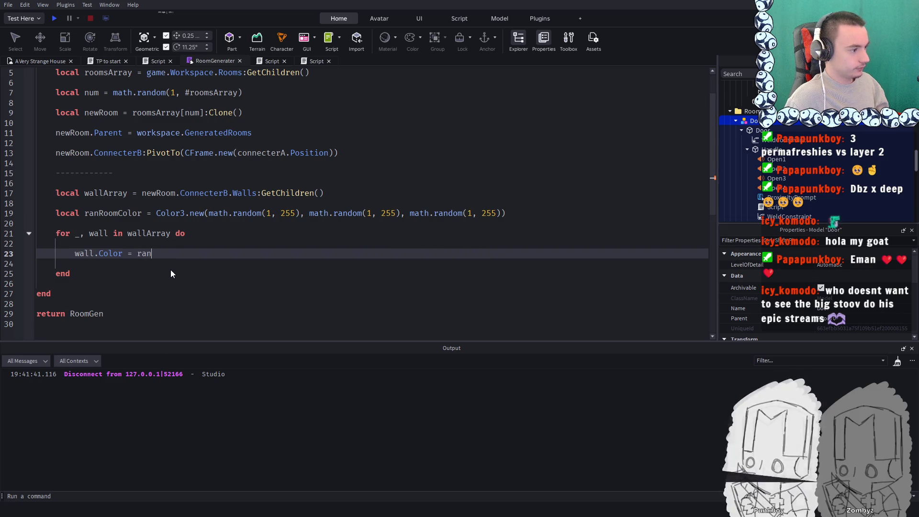
pyautogui.click(53, 19)
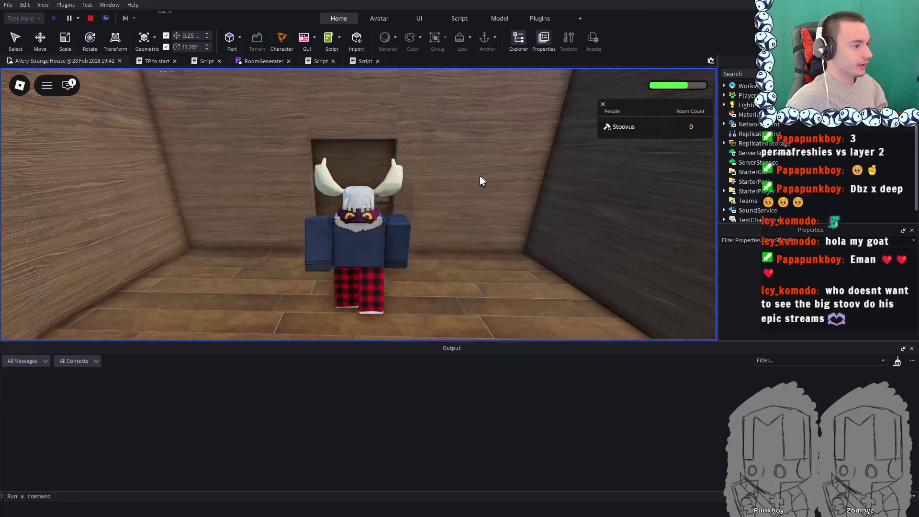
# Step: Open the doors and walk through the pink room into the green room
pyautogui.press('e')
pyautogui.press('w')
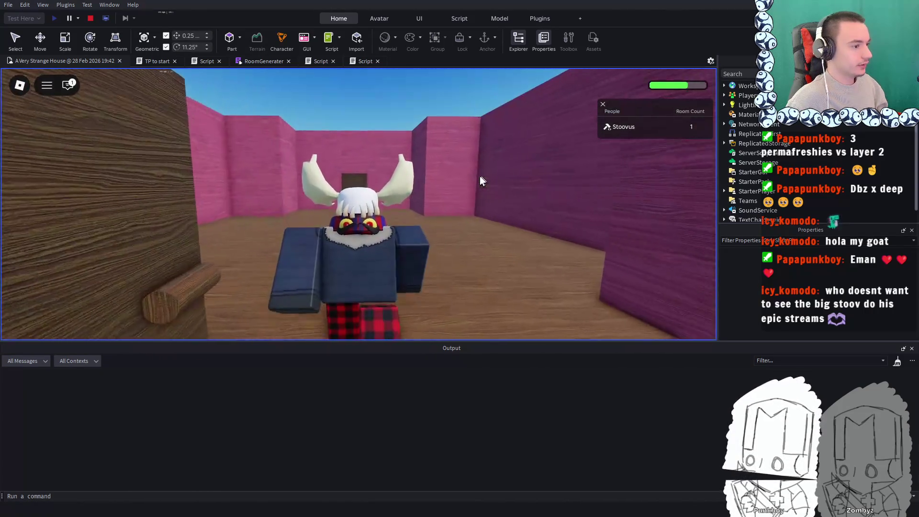
pyautogui.press('w')
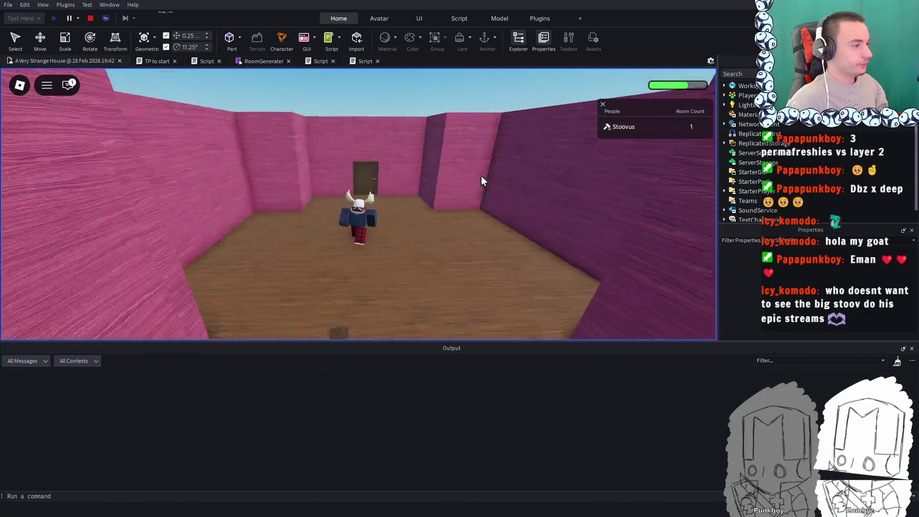
pyautogui.press('w')
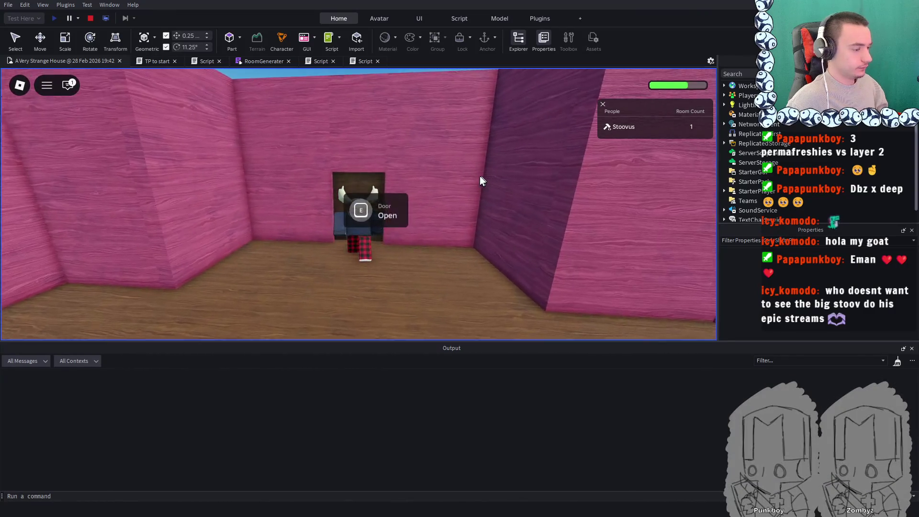
pyautogui.press('e')
pyautogui.press('w')
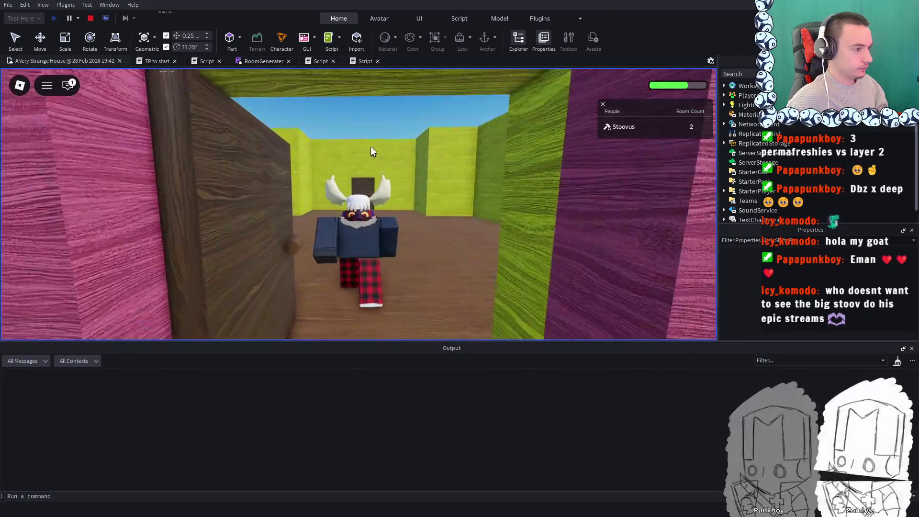
pyautogui.press('w')
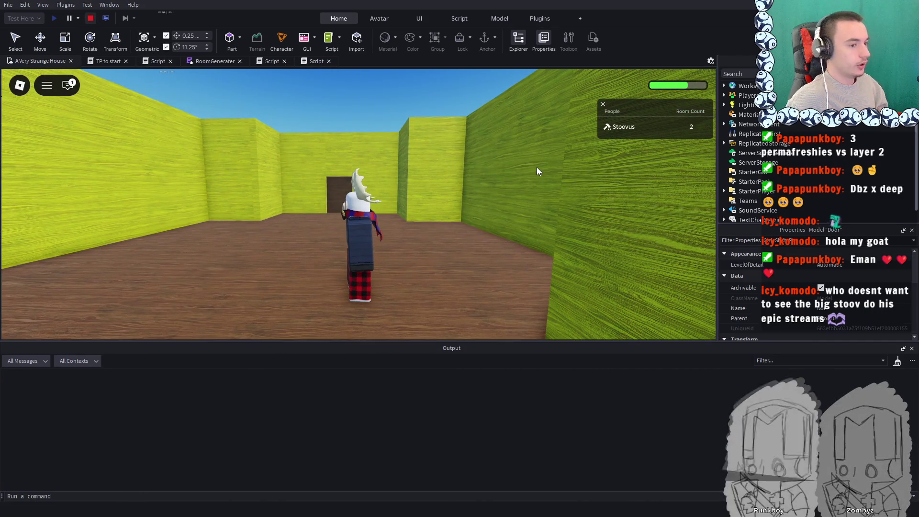
# Step: Stop the playtest, inspect the door part's Color, and go back to the RoomGenerater code
pyautogui.hotkey('shift', 'F5')
pyautogui.scroll(-5, 413, 182)
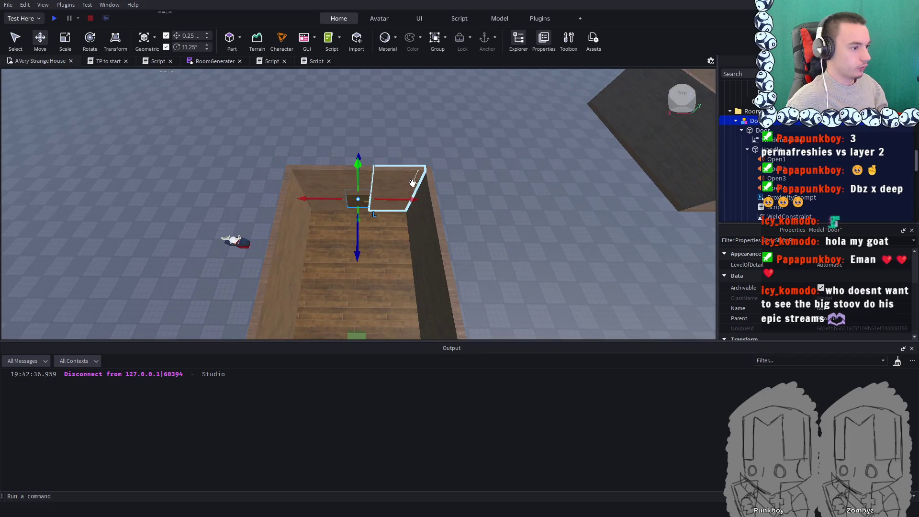
pyautogui.click(412, 182)
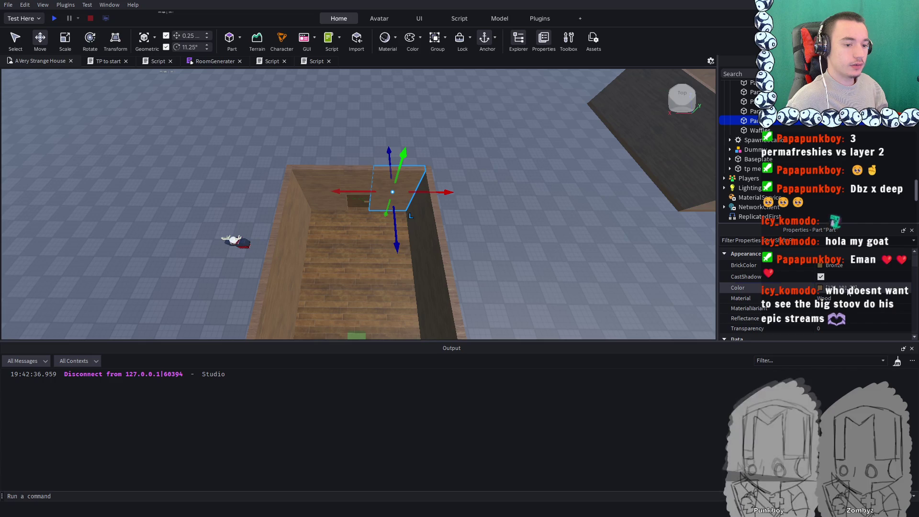
pyautogui.click(848, 287)
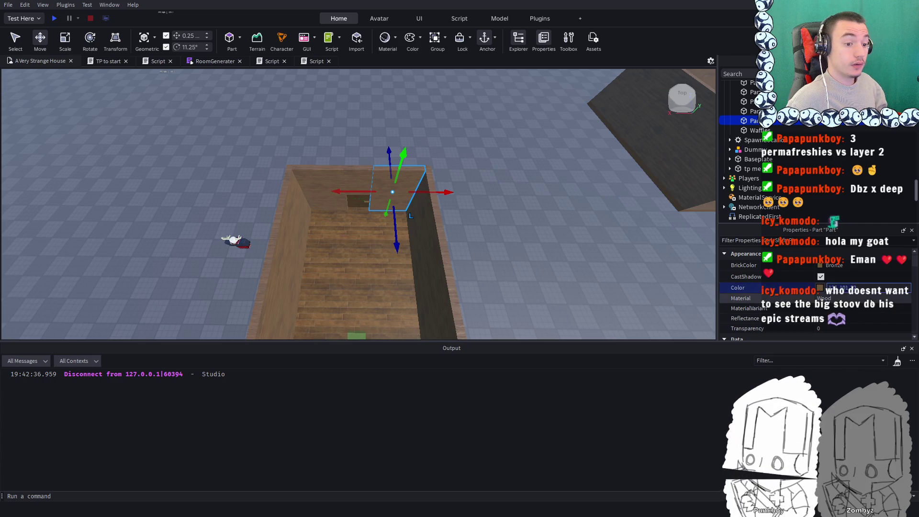
pyautogui.click(214, 61)
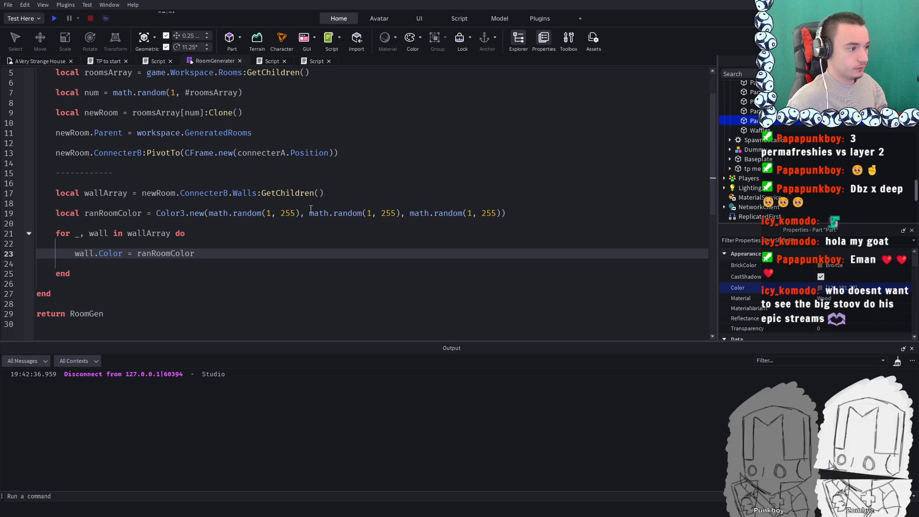
# Step: On line 19, set the red range to 120–132 and the green range to 95–107
pyautogui.click(273, 217)
pyautogui.write('20')
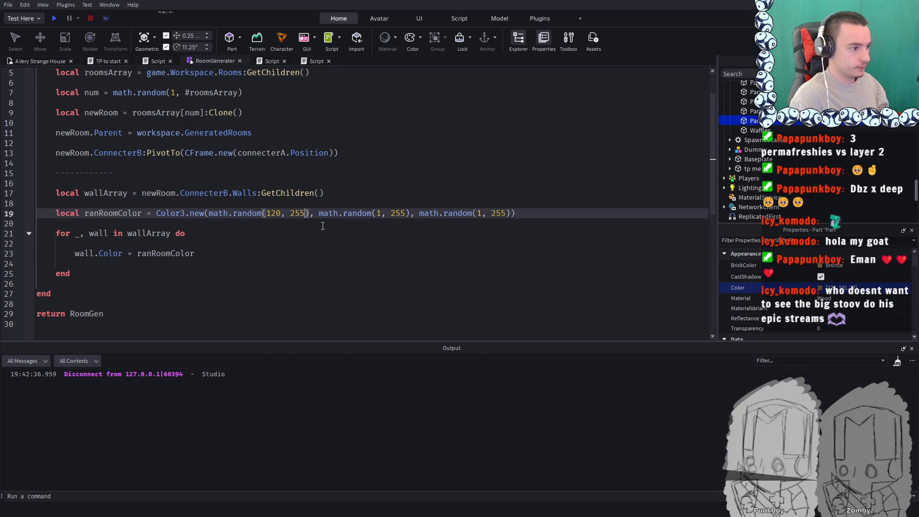
pyautogui.press('BackSpace')
pyautogui.press('BackSpace')
pyautogui.press('BackSpace')
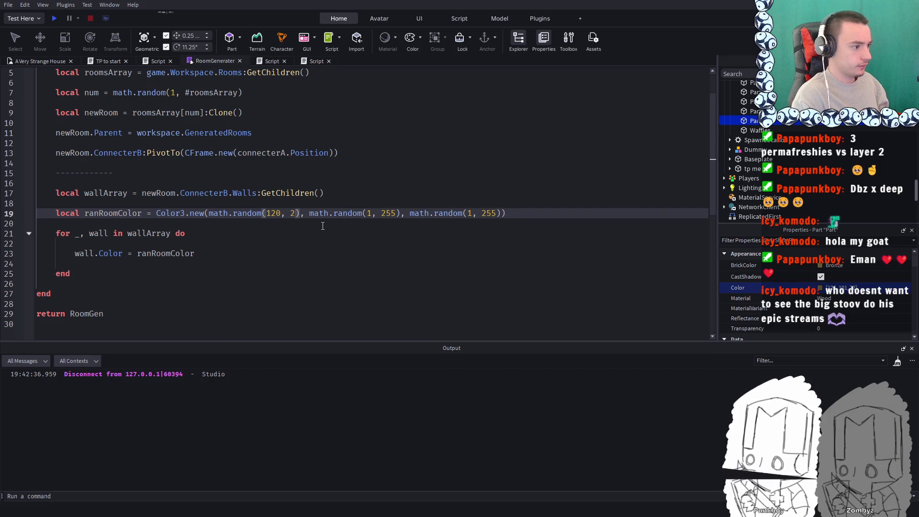
pyautogui.write('132')
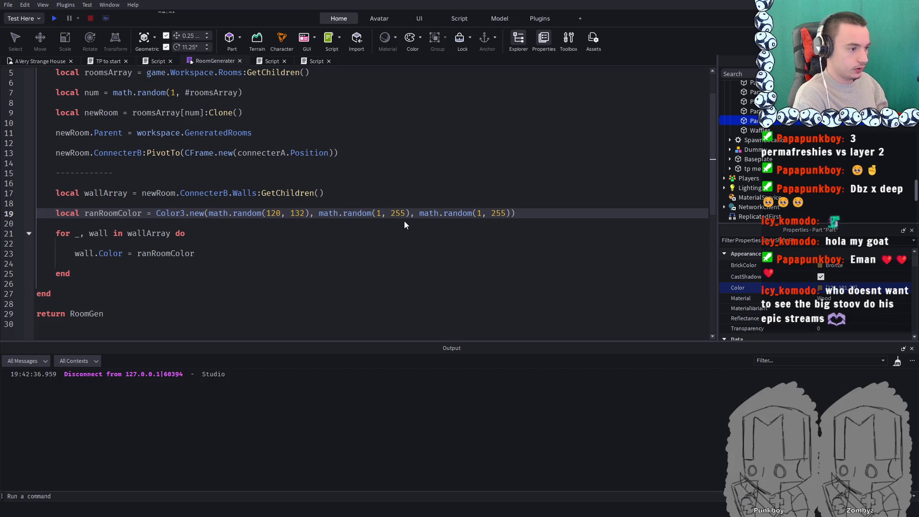
pyautogui.press('BackSpace')
pyautogui.write('9')
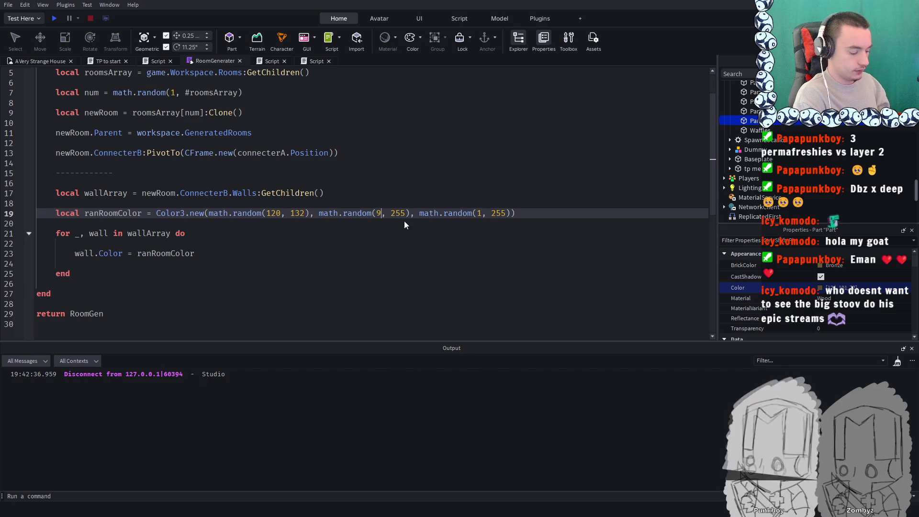
pyautogui.write('5')
pyautogui.click(410, 214)
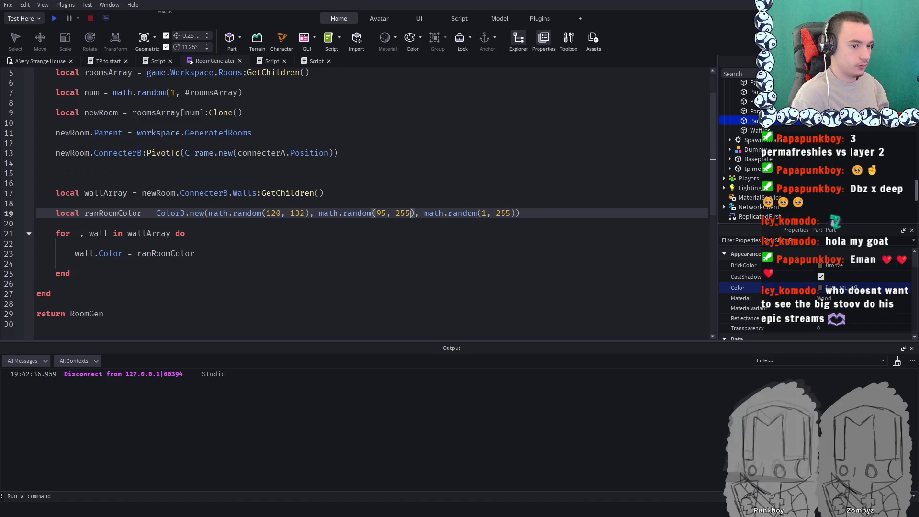
pyautogui.press('BackSpace')
pyautogui.press('BackSpace')
pyautogui.press('BackSpace')
pyautogui.write('10')
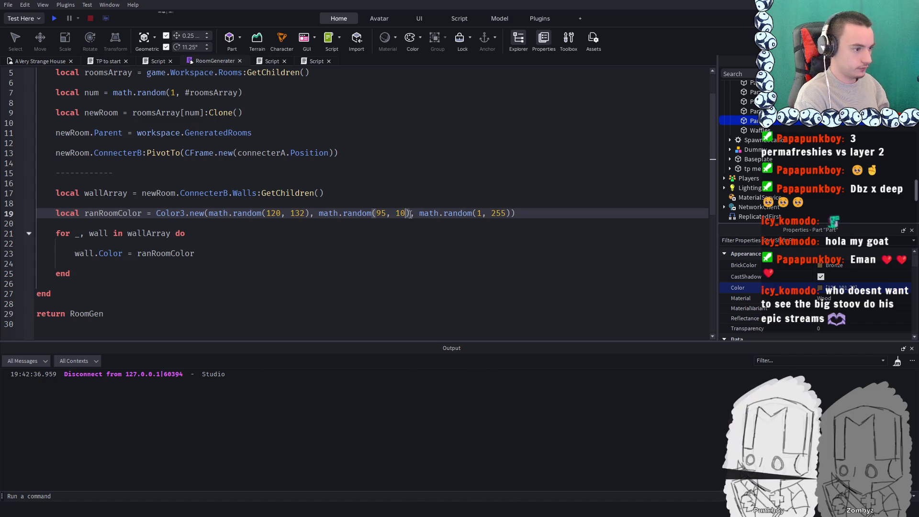
pyautogui.write('7')
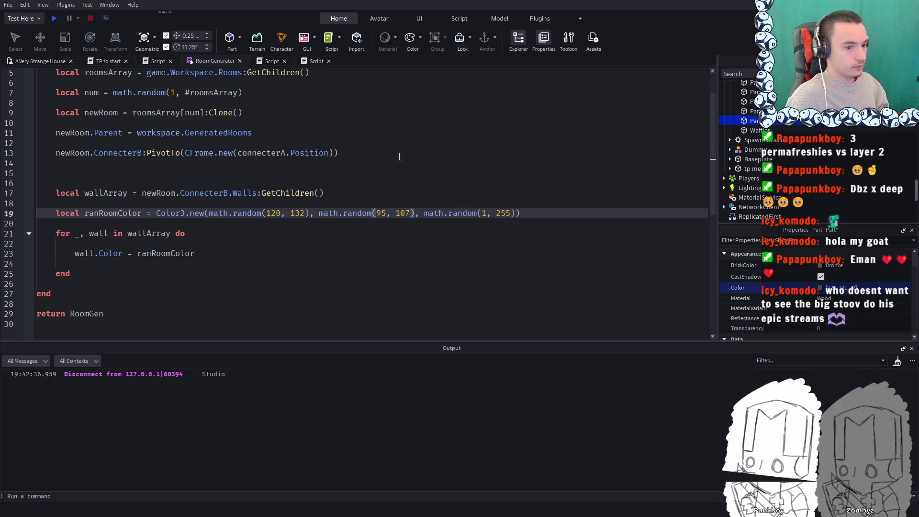
# Step: Set the blue range to 66–78
pyautogui.click(398, 157)
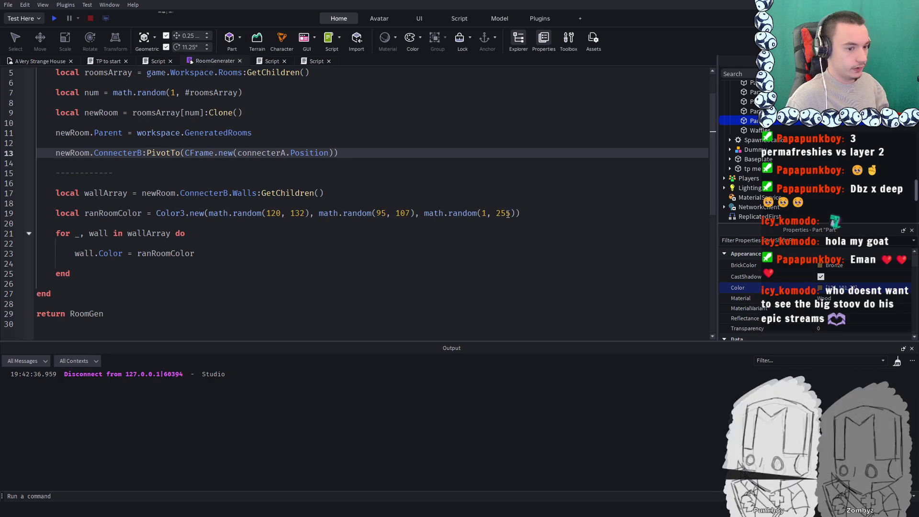
pyautogui.click(488, 213)
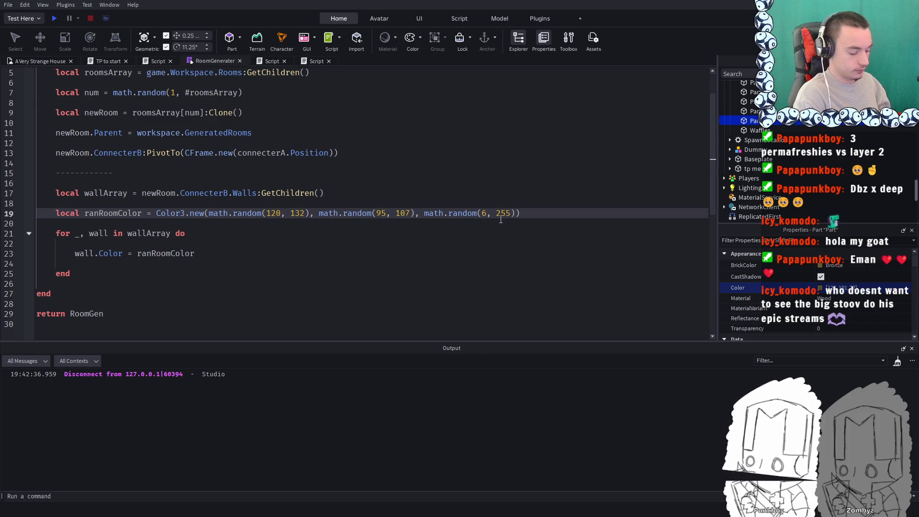
pyautogui.write('6')
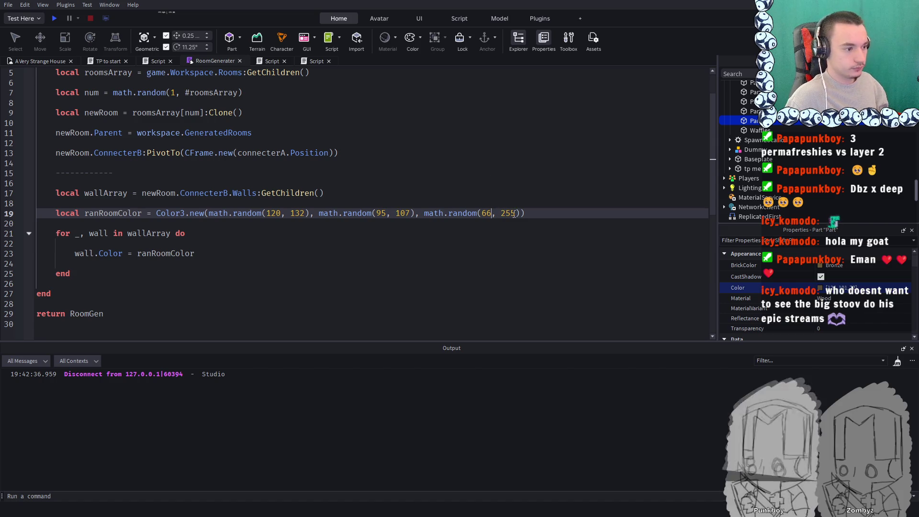
pyautogui.press('BackSpace')
pyautogui.press('BackSpace')
pyautogui.press('BackSpace')
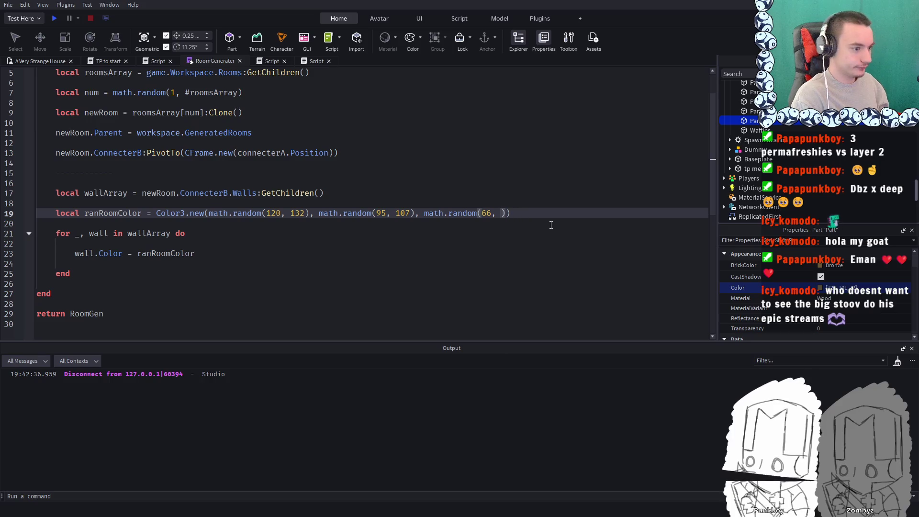
pyautogui.write('78')
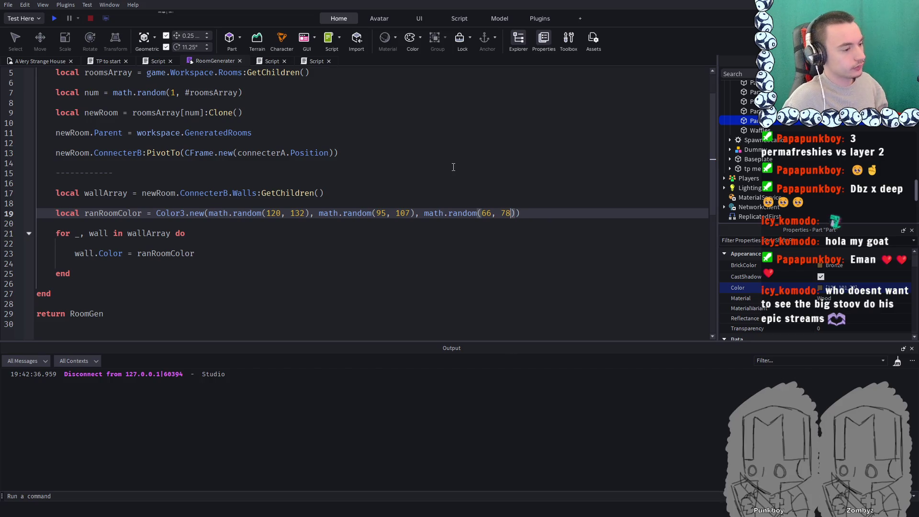
pyautogui.click(453, 167)
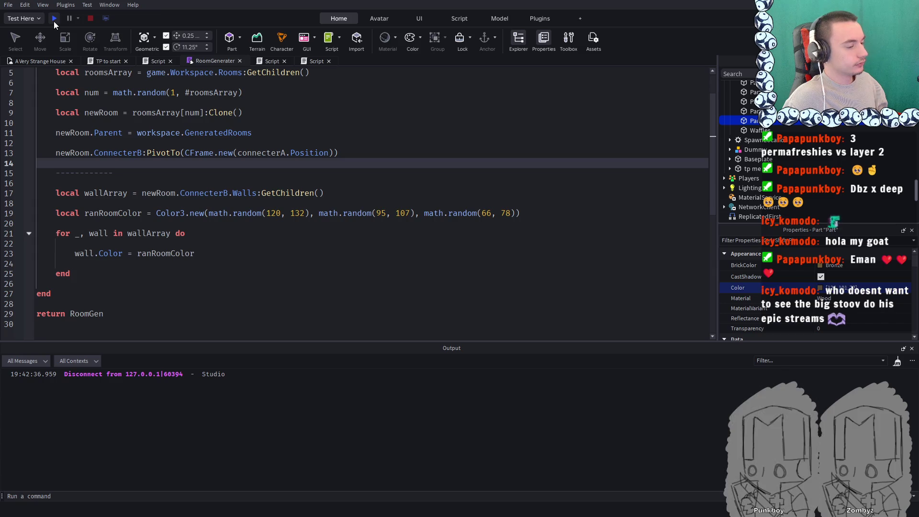
# Step: Playtest, walk into the new pale blue-walled room, then return to the RoomGenerater script
pyautogui.click(54, 21)
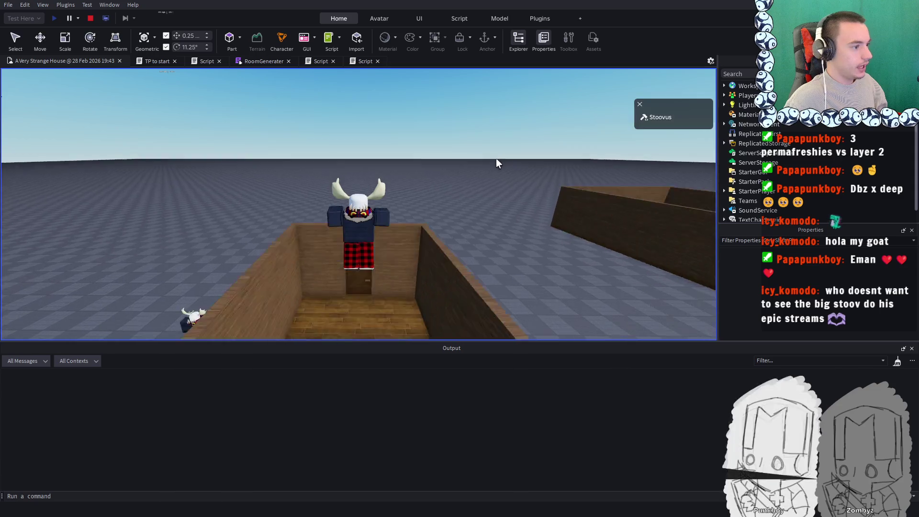
pyautogui.press('w')
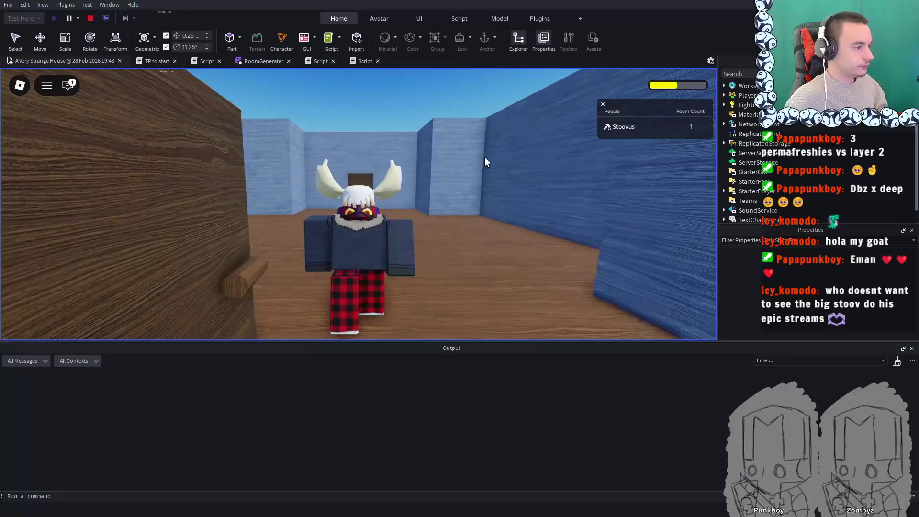
pyautogui.press('a')
pyautogui.press('s')
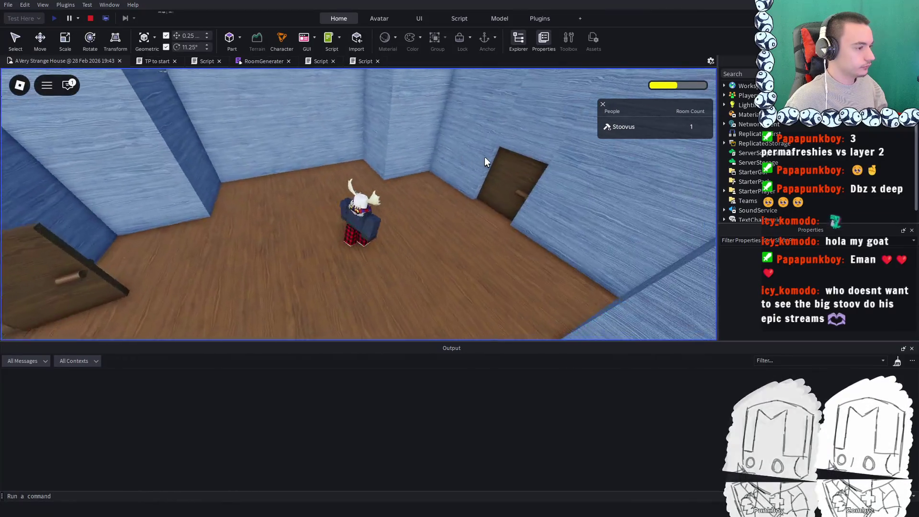
pyautogui.scroll(-10, 485, 162)
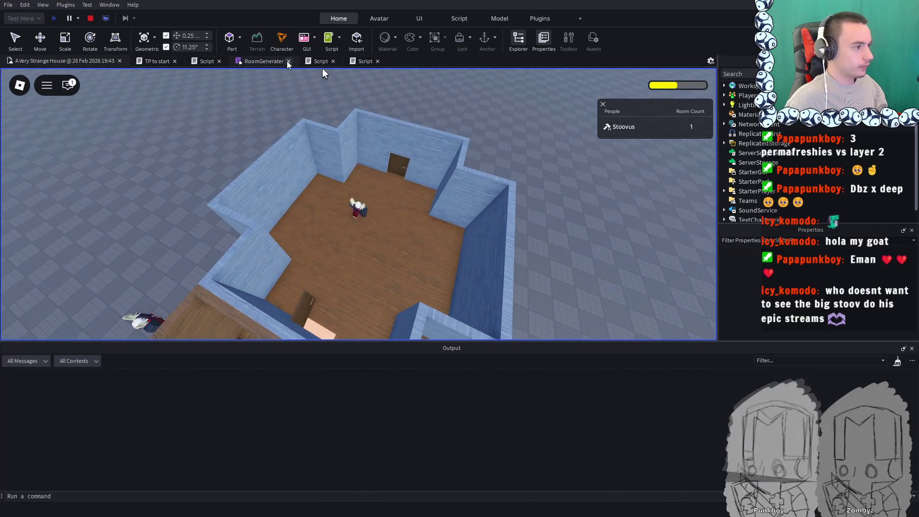
pyautogui.click(257, 61)
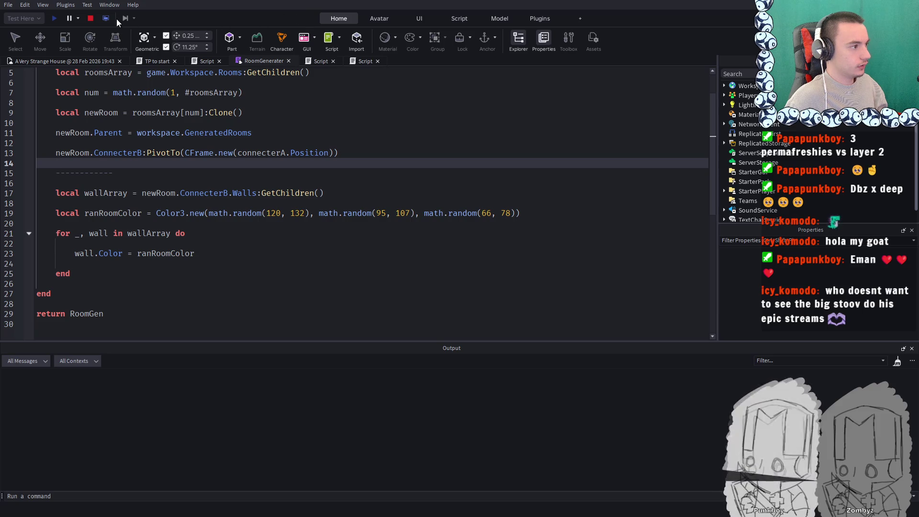
# Step: Stop the playtest and select the door in the house's 3D view
pyautogui.click(90, 19)
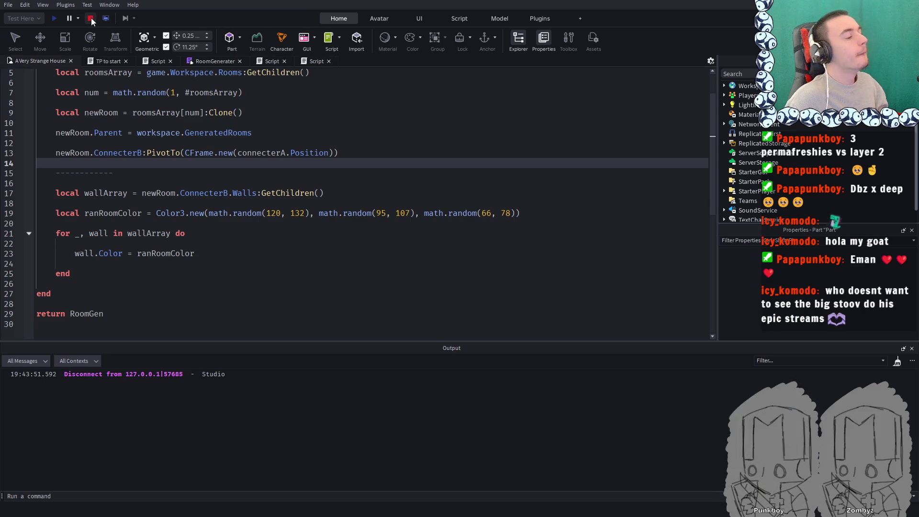
pyautogui.click(33, 59)
pyautogui.press('w')
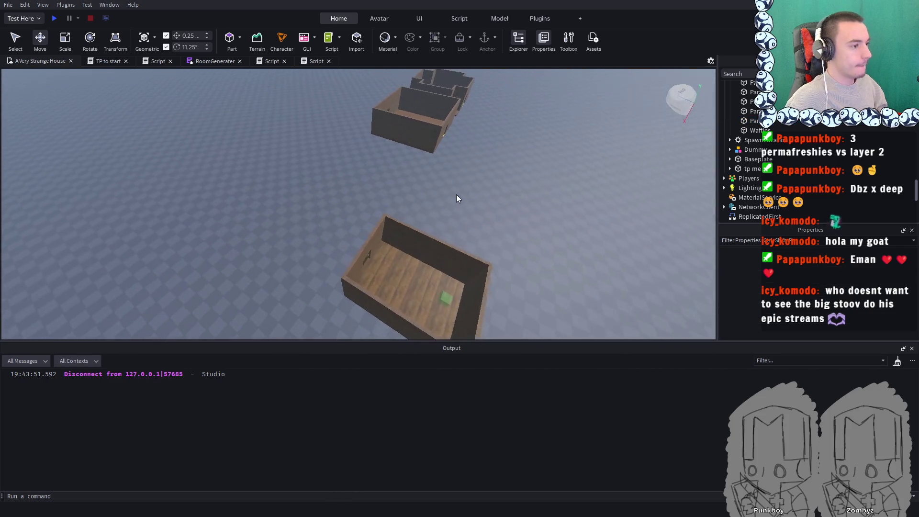
pyautogui.click(338, 243)
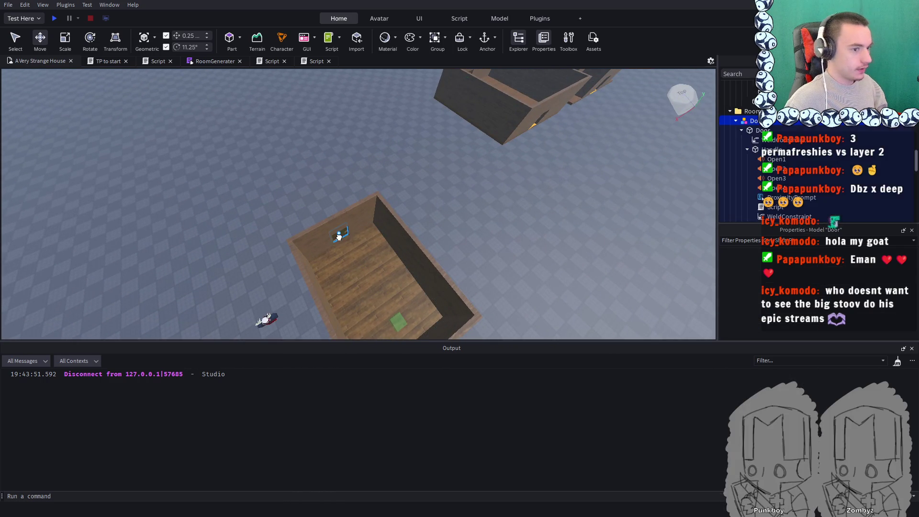
# Step: Inspect the RoomGenerater module and StarterPlayer in Explorer, then start a playtest
pyautogui.scroll(10, 785, 167)
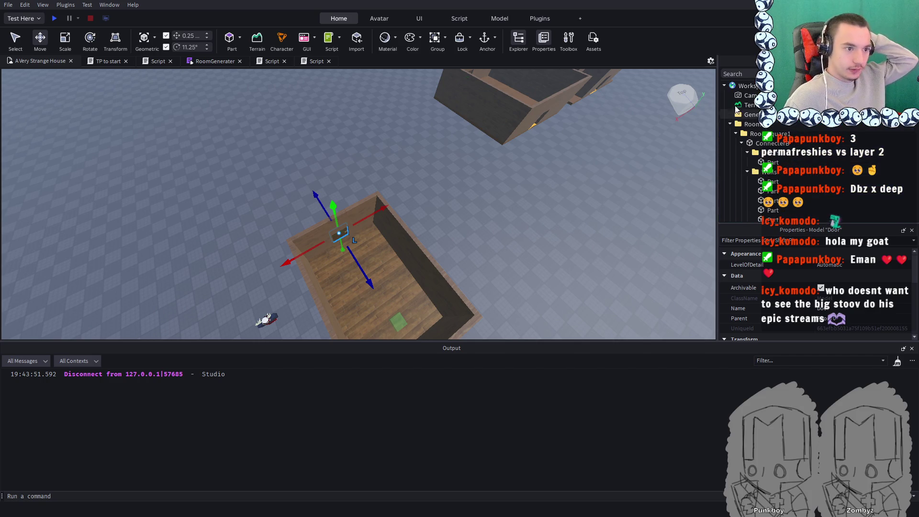
pyautogui.click(724, 84)
pyautogui.click(752, 183)
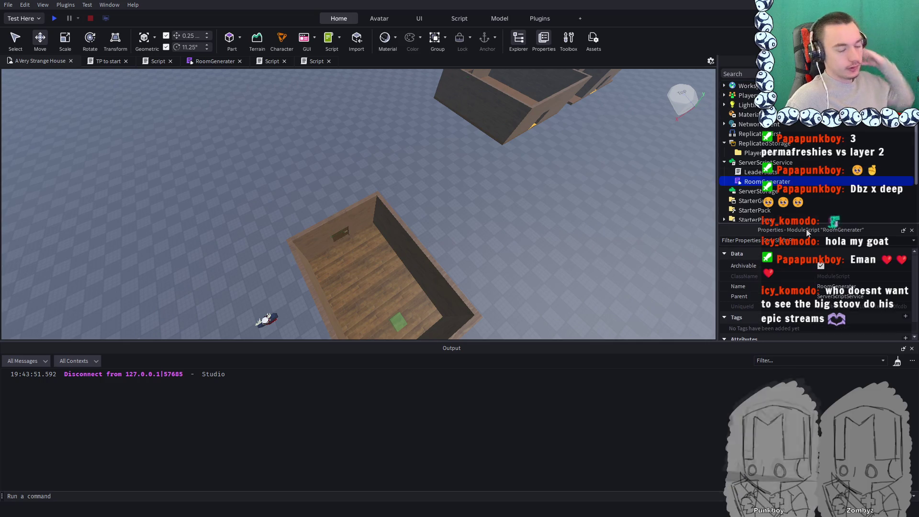
pyautogui.scroll(-1, 833, 266)
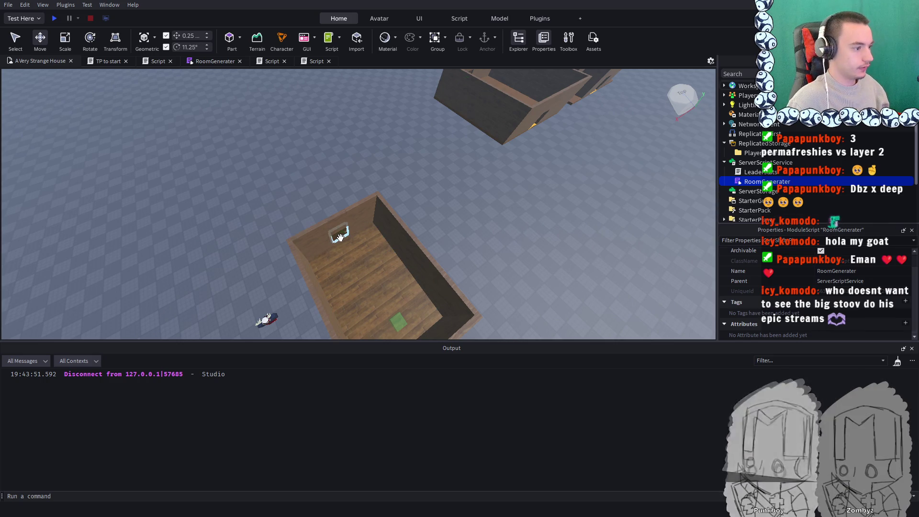
pyautogui.scroll(10, 449, 193)
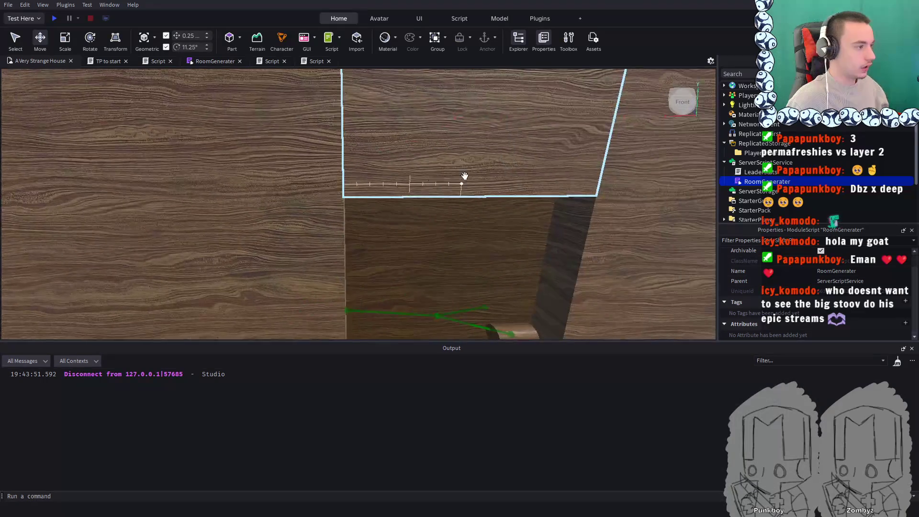
pyautogui.scroll(-5, 465, 177)
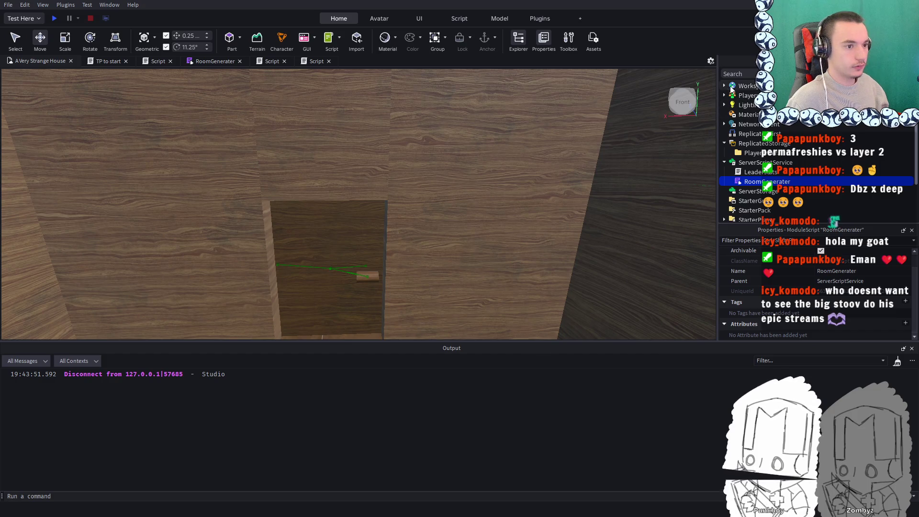
pyautogui.click(749, 220)
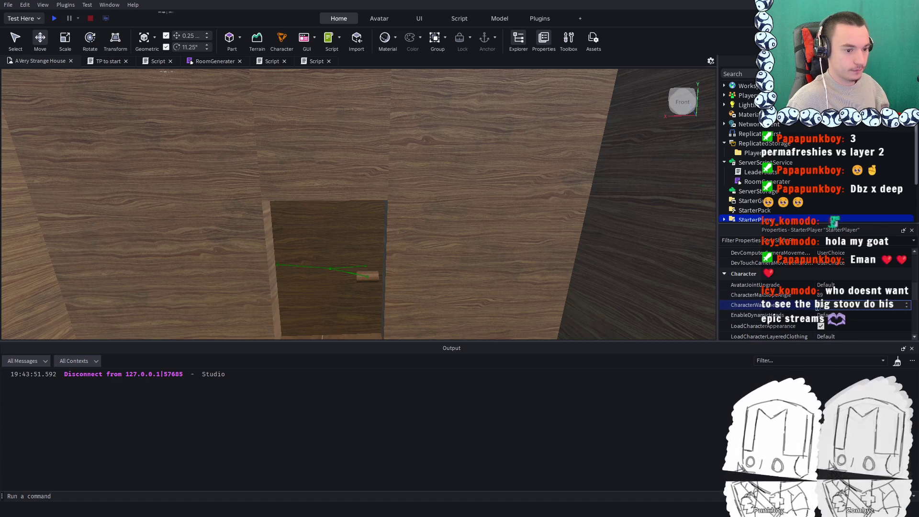
pyautogui.click(54, 18)
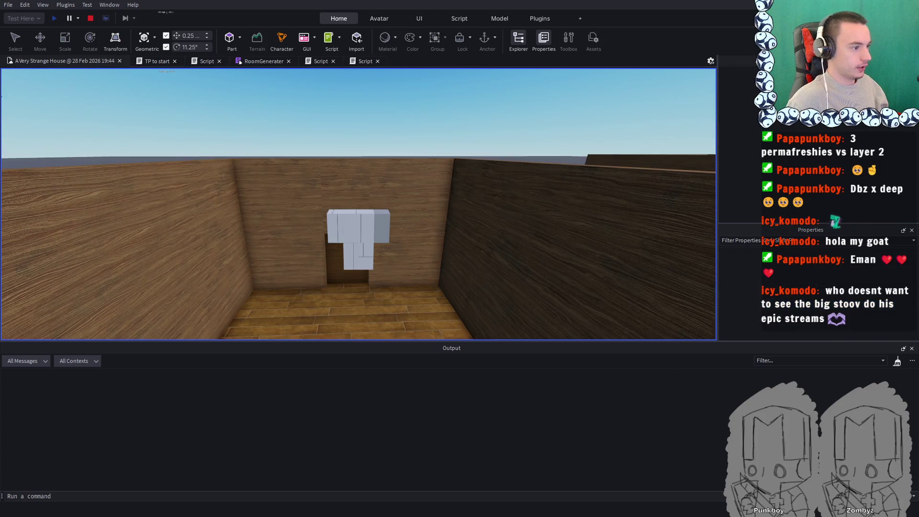
# Step: Walk forward through successive doorways into the sixth generated room
pyautogui.press('w')
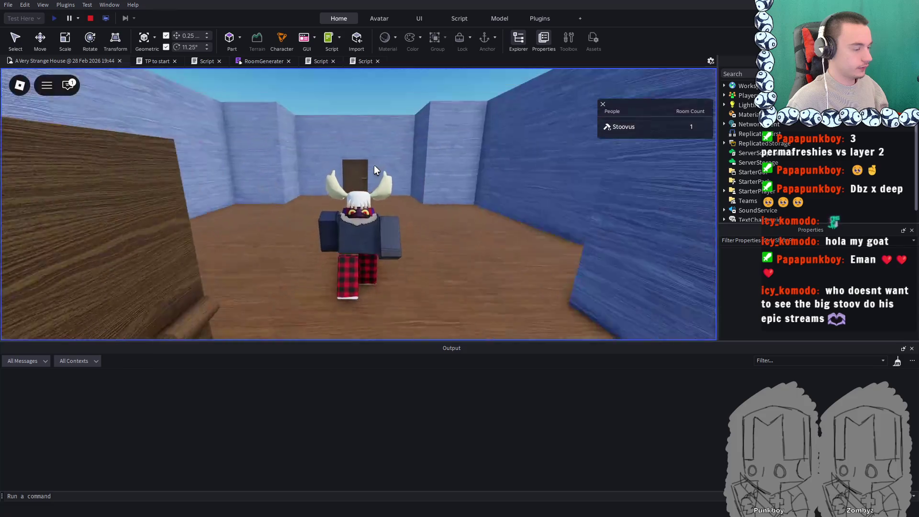
pyautogui.press('w')
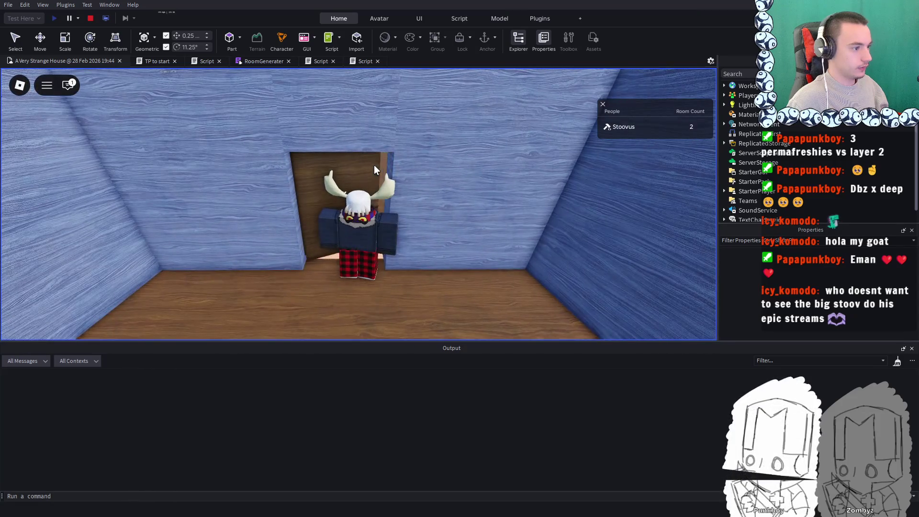
pyautogui.press('w')
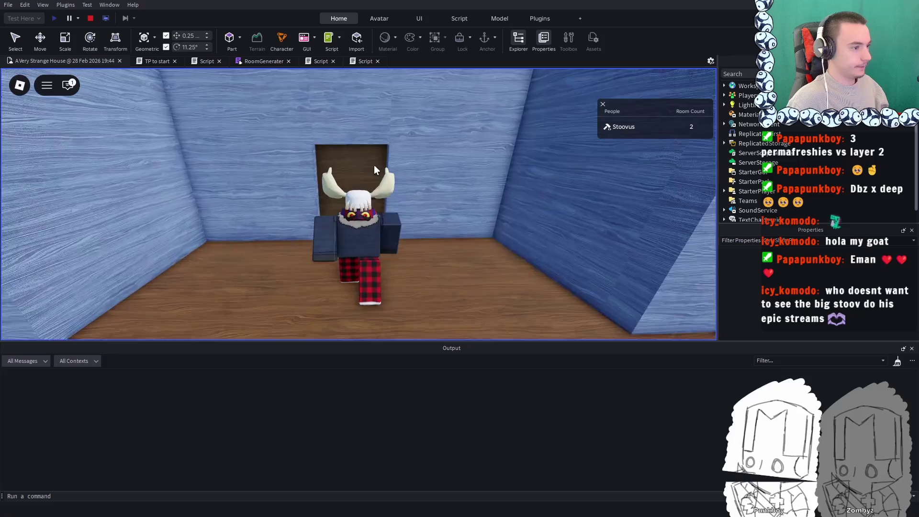
pyautogui.press('w')
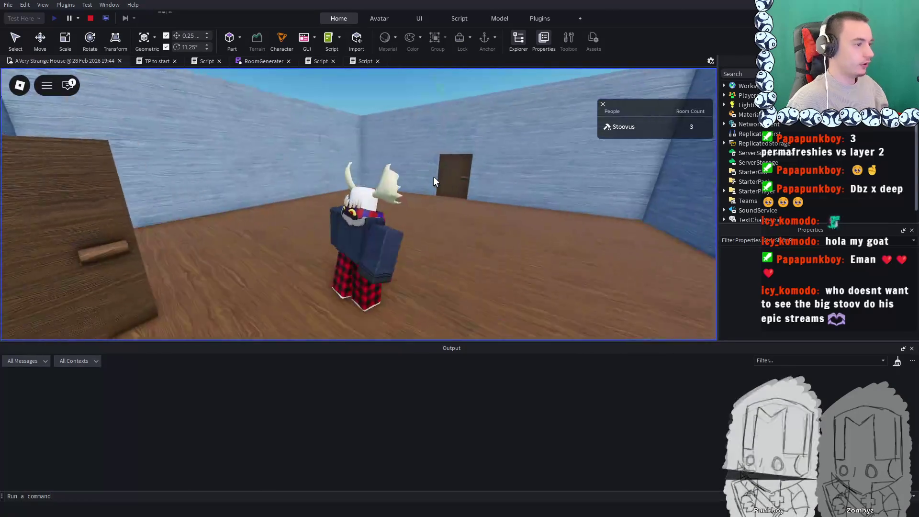
pyautogui.press('w')
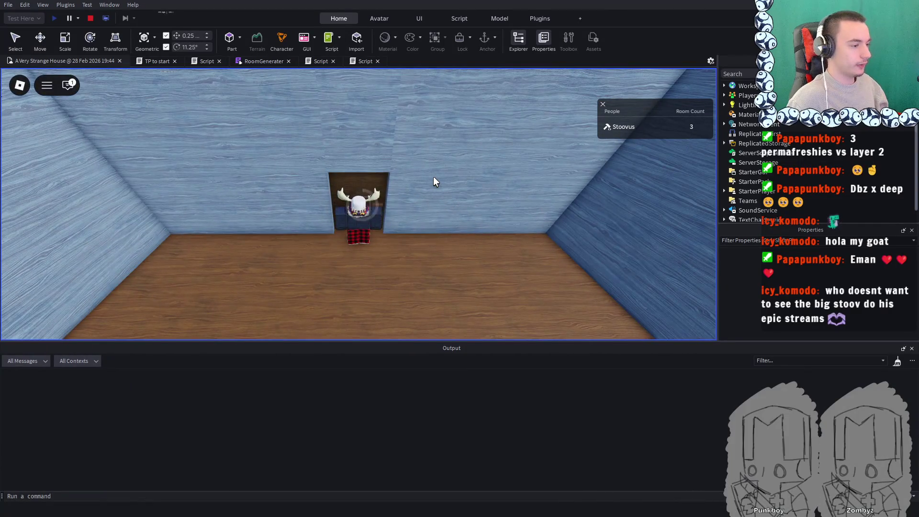
pyautogui.press('w')
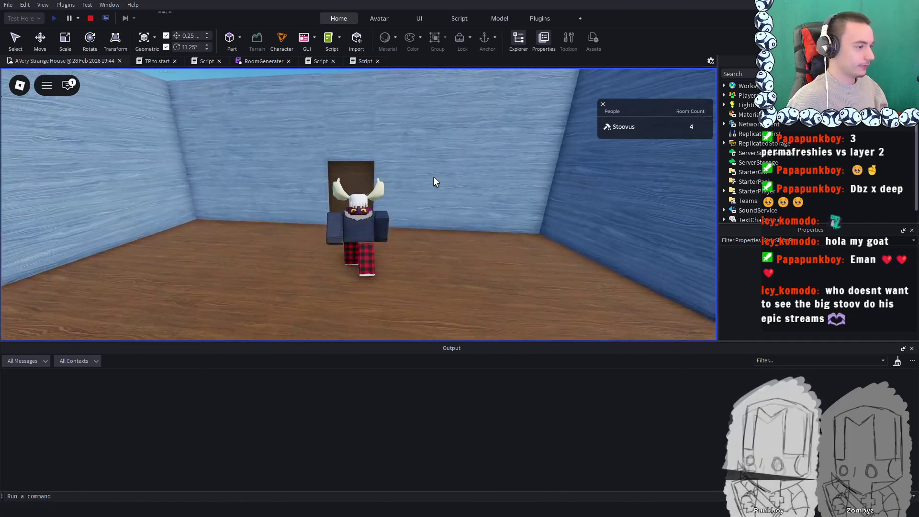
pyautogui.press('w')
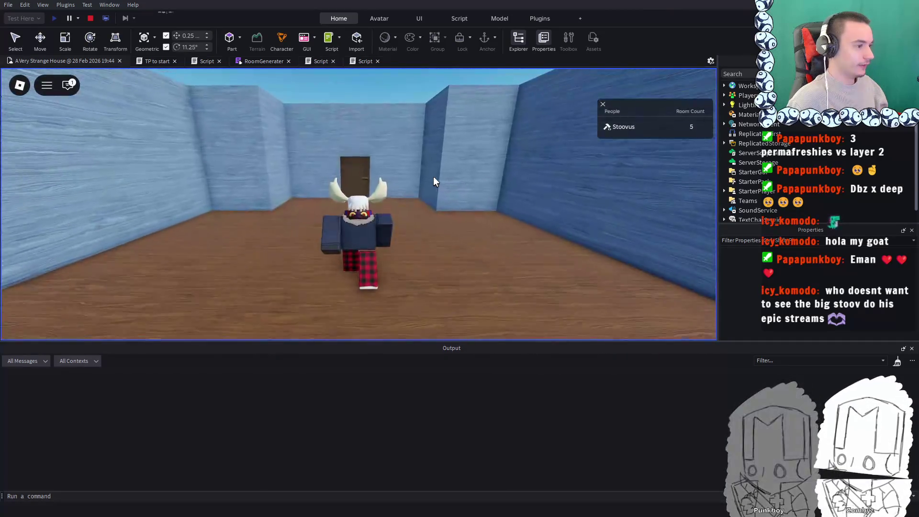
pyautogui.press('w')
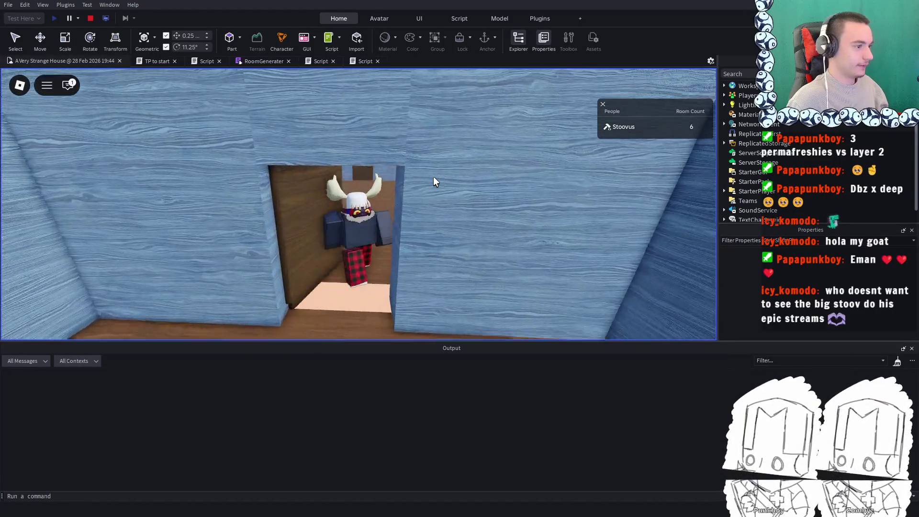
pyautogui.scroll(-15, 433, 178)
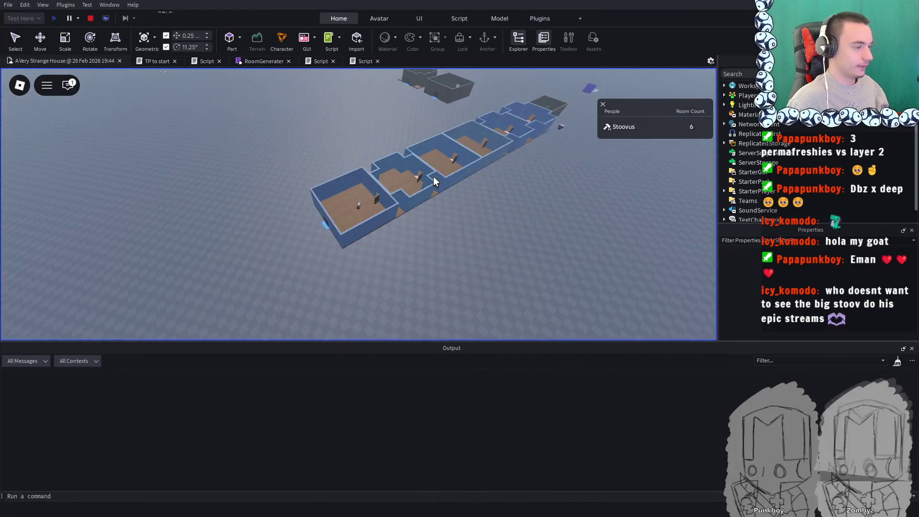
pyautogui.scroll(15, 434, 178)
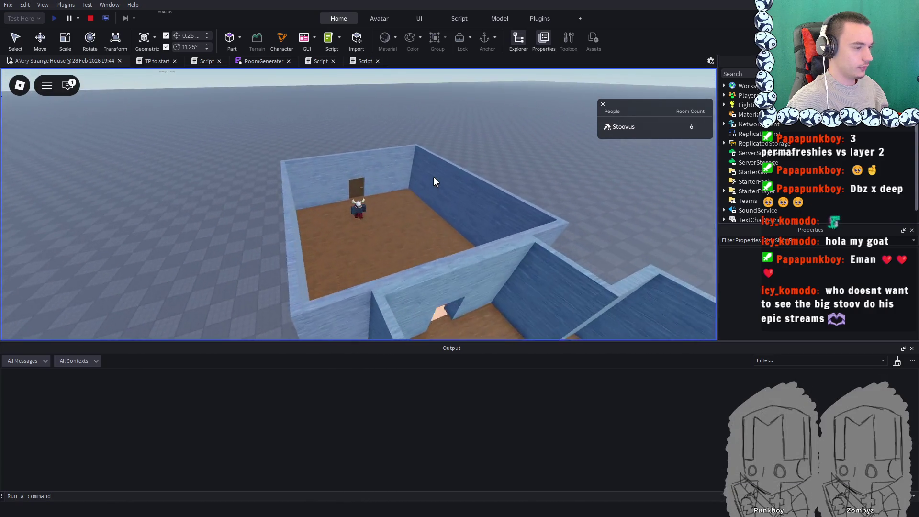
# Step: Continue to Room Count 10, viewing the pale blue room chain, then stop the playtest
pyautogui.press('w')
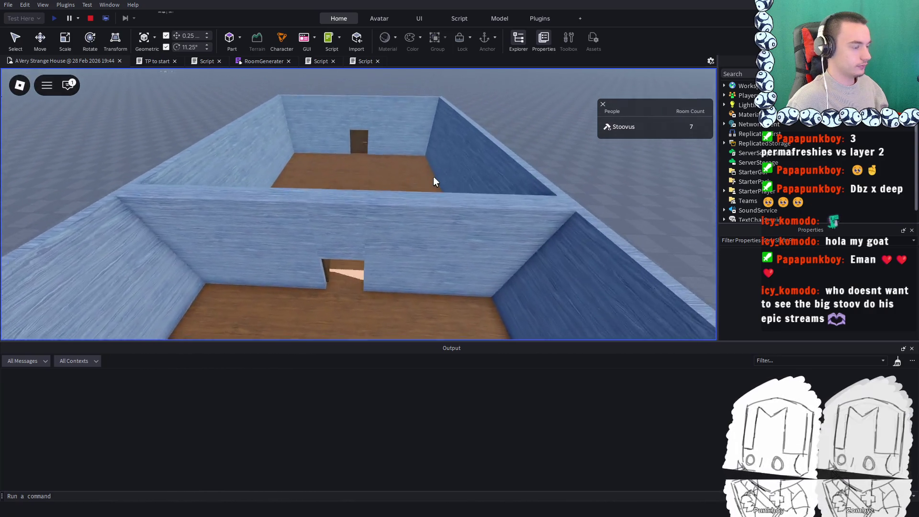
pyautogui.press('w')
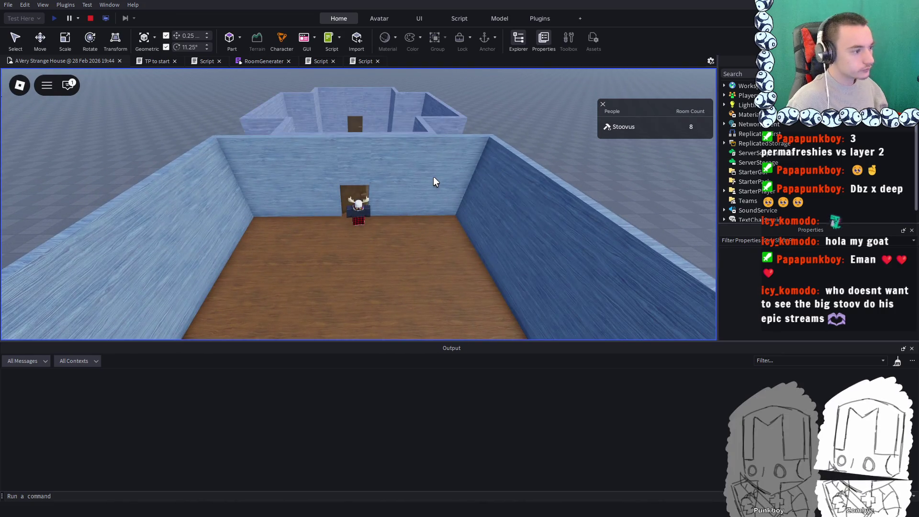
pyautogui.scroll(-10, 434, 181)
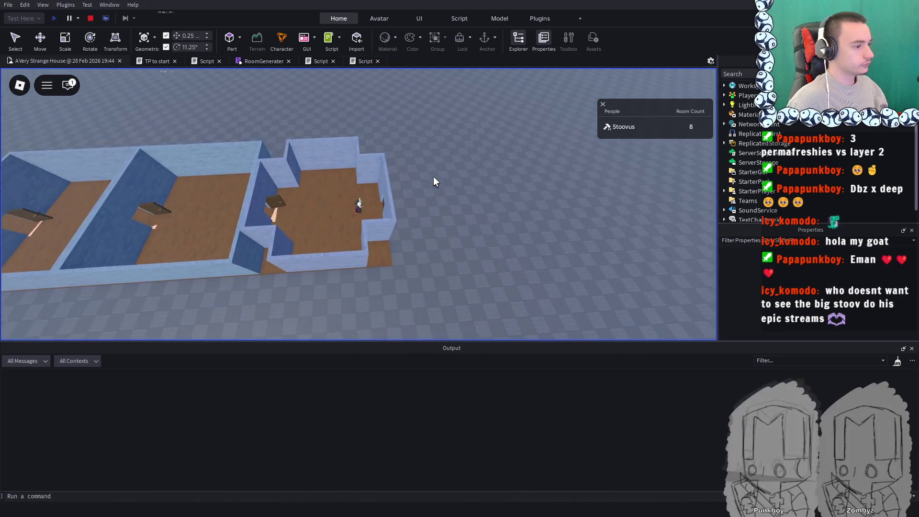
pyautogui.scroll(8, 433, 177)
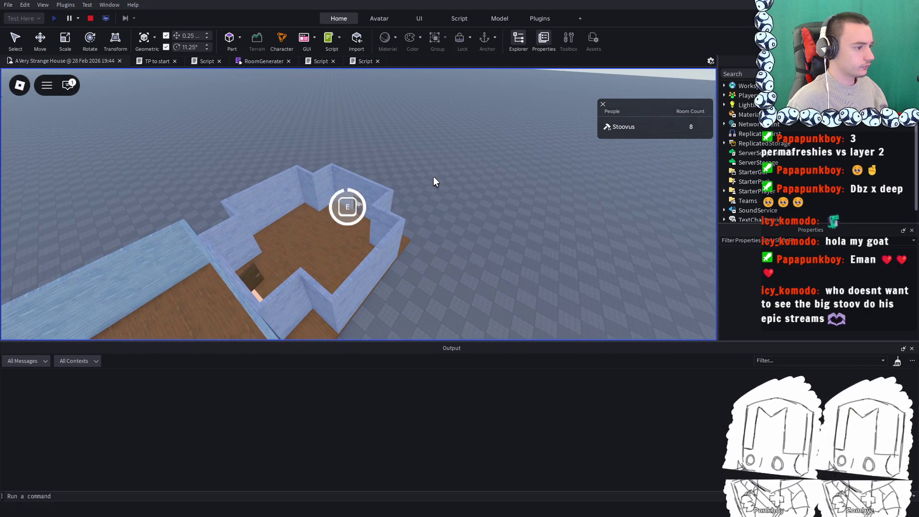
pyautogui.scroll(-5, 434, 178)
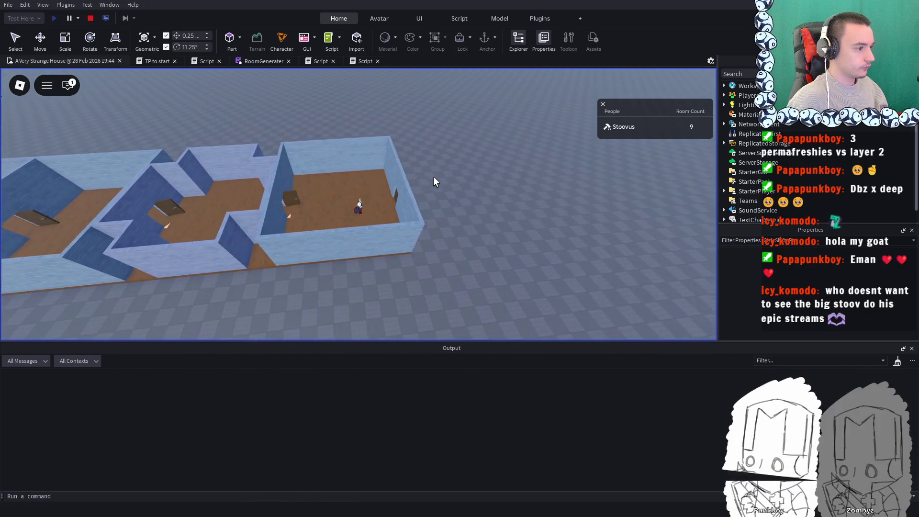
pyautogui.scroll(5, 434, 180)
pyautogui.press('e')
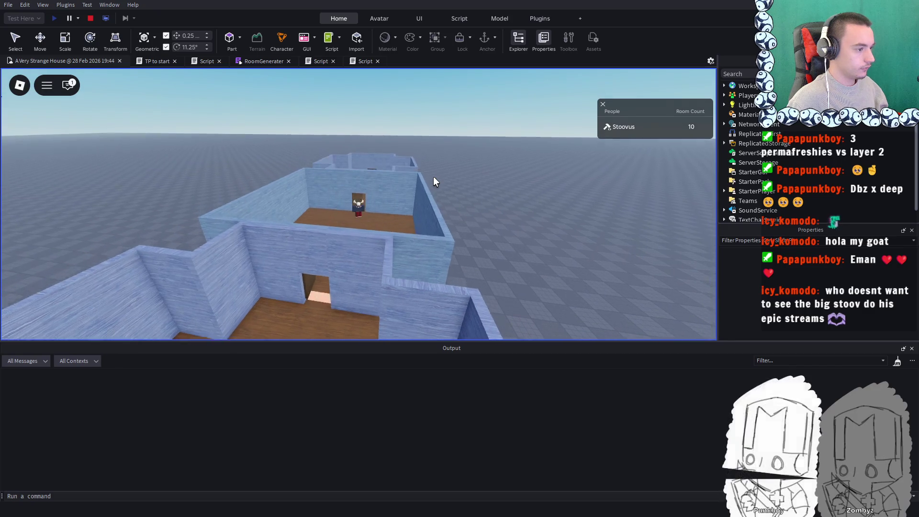
pyautogui.scroll(4, 434, 181)
pyautogui.scroll(-10, 433, 181)
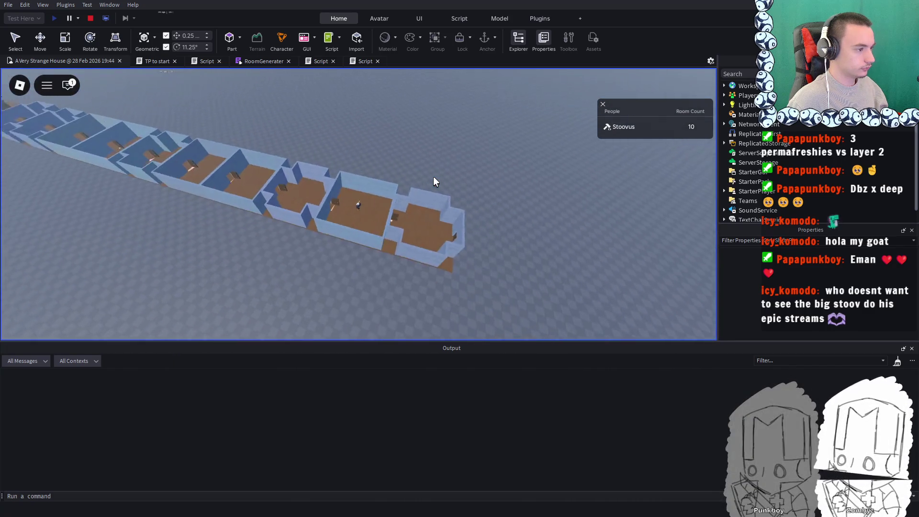
pyautogui.moveTo(433, 176); pyautogui.dragTo(461, 149)
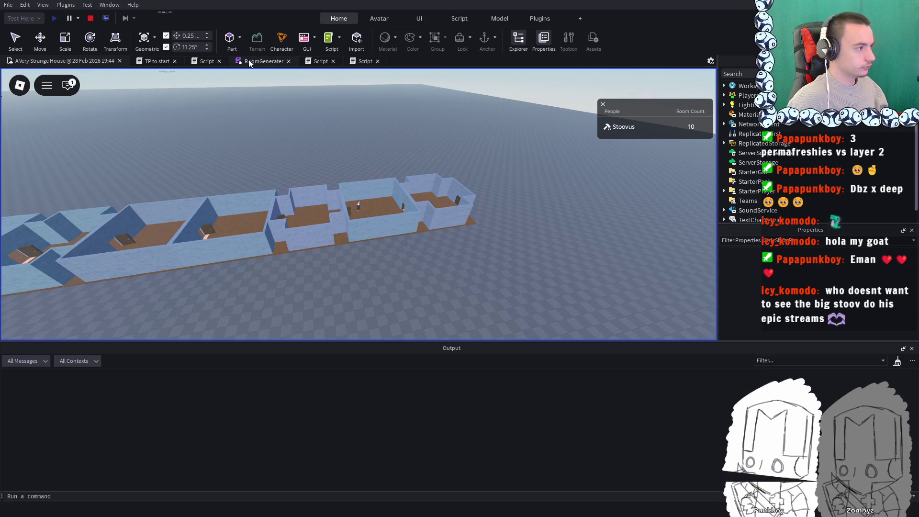
pyautogui.click(88, 16)
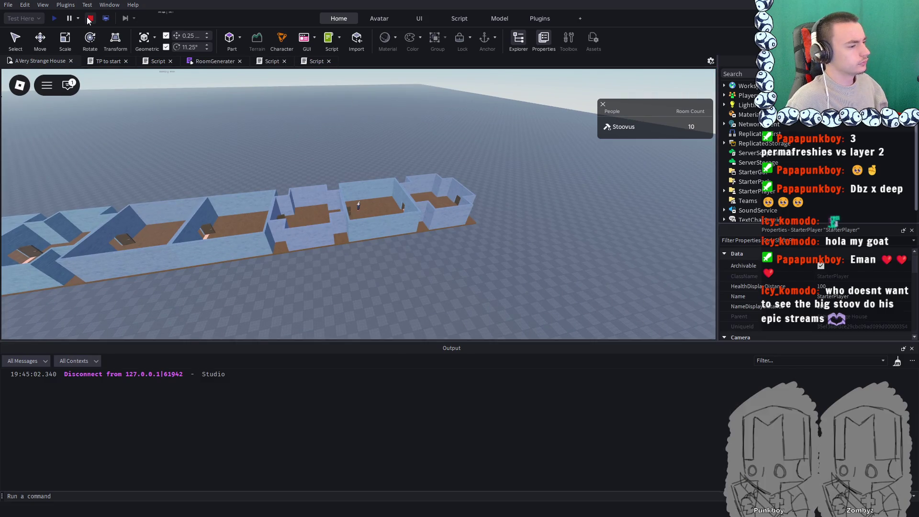
# Step: Compare the RoomGenerater colour code with a selected wall part in the 3D scene
pyautogui.scroll(-10, 358, 160)
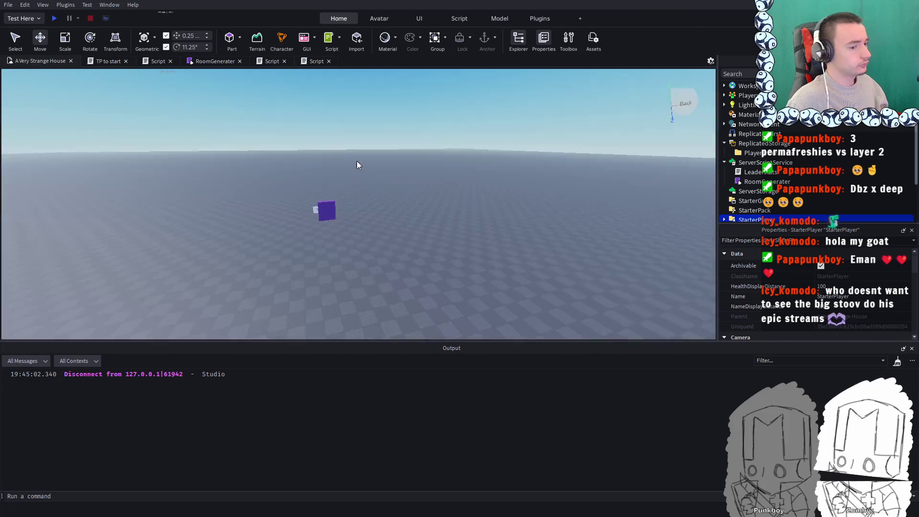
pyautogui.scroll(10, 357, 162)
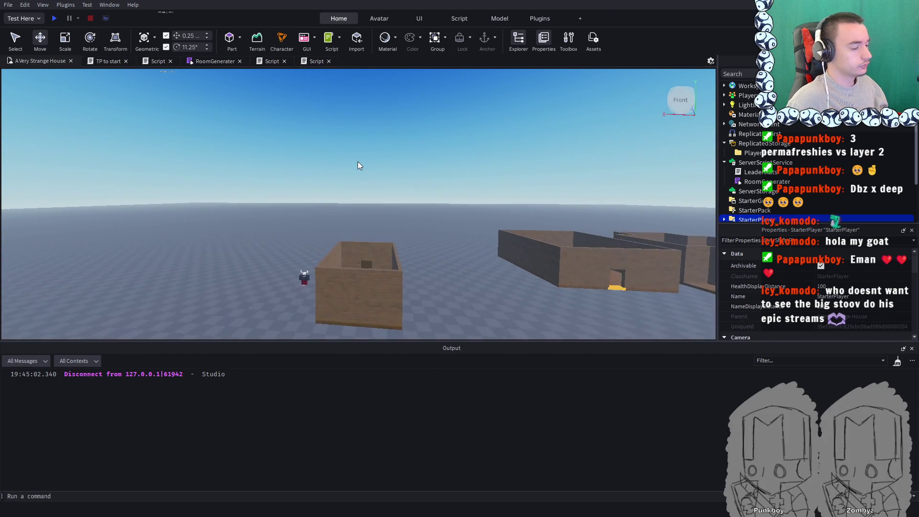
pyautogui.click(211, 61)
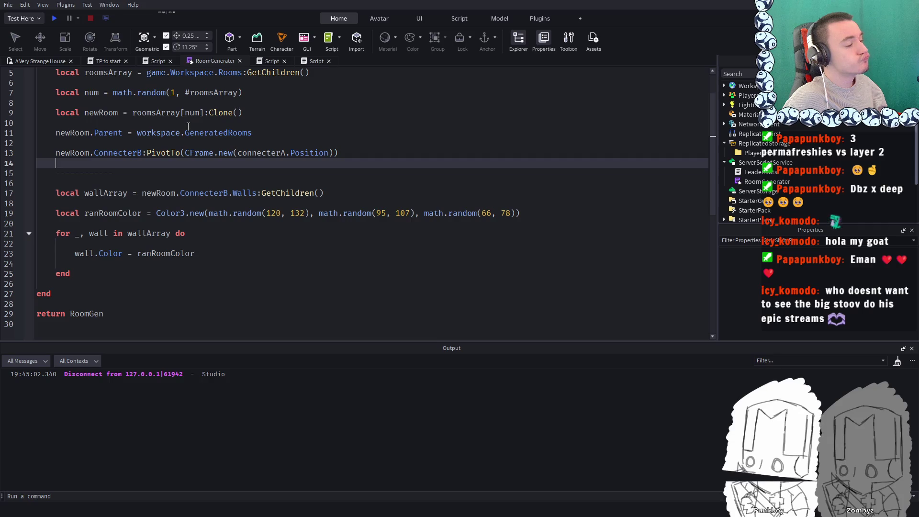
pyautogui.click(30, 61)
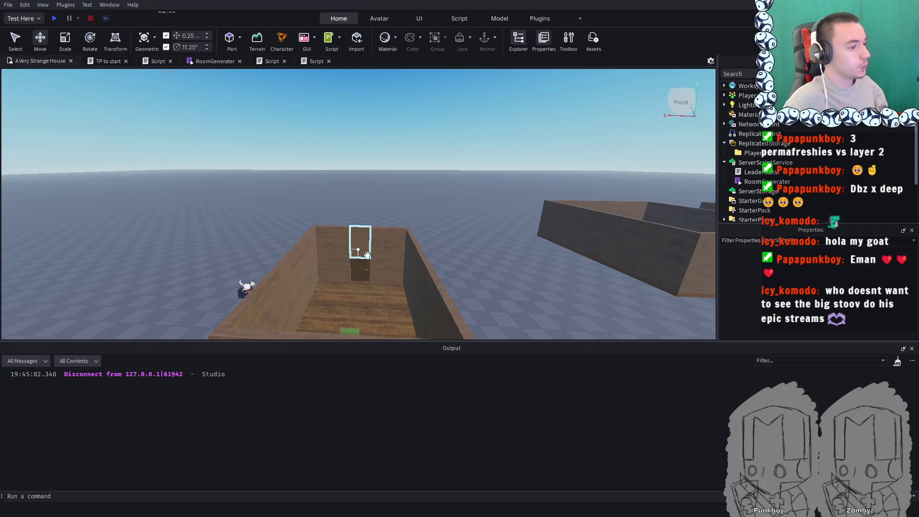
pyautogui.scroll(-5, 478, 230)
pyautogui.click(489, 191)
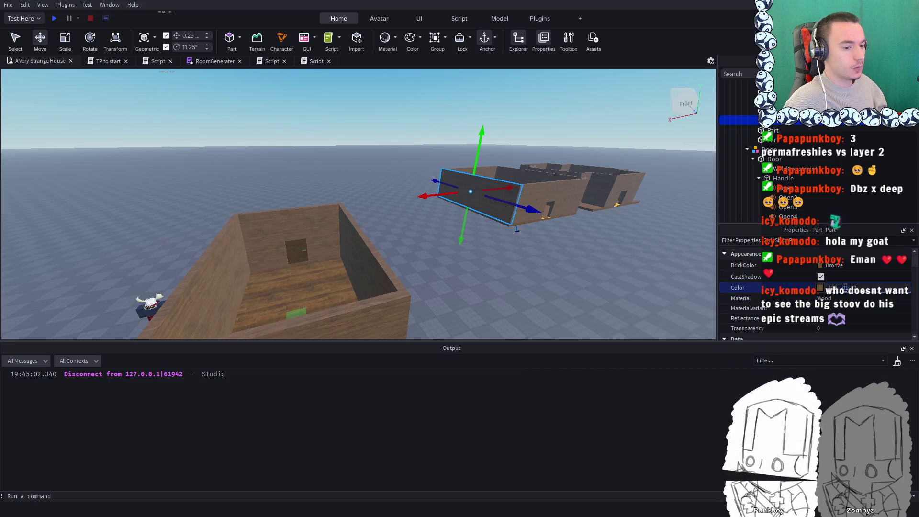
# Step: Review the script again and start a new playtest at Room Count 0
pyautogui.click(215, 61)
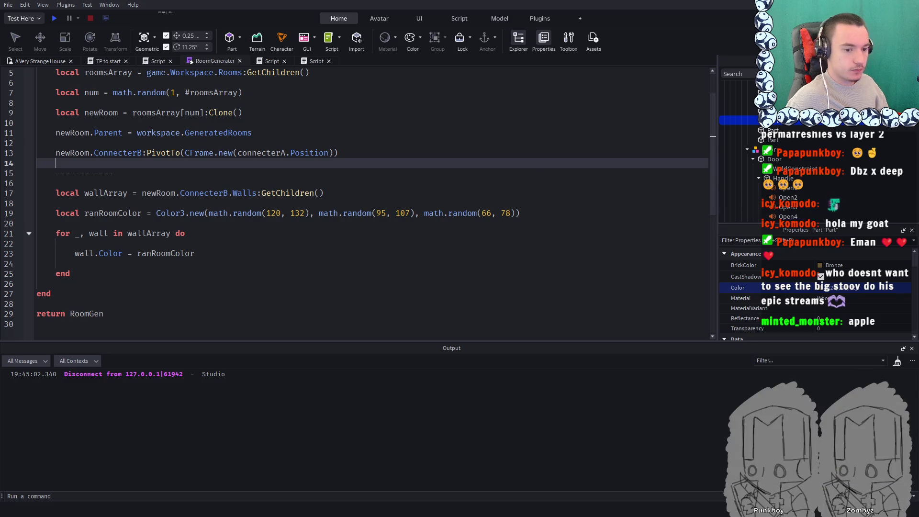
pyautogui.click(25, 58)
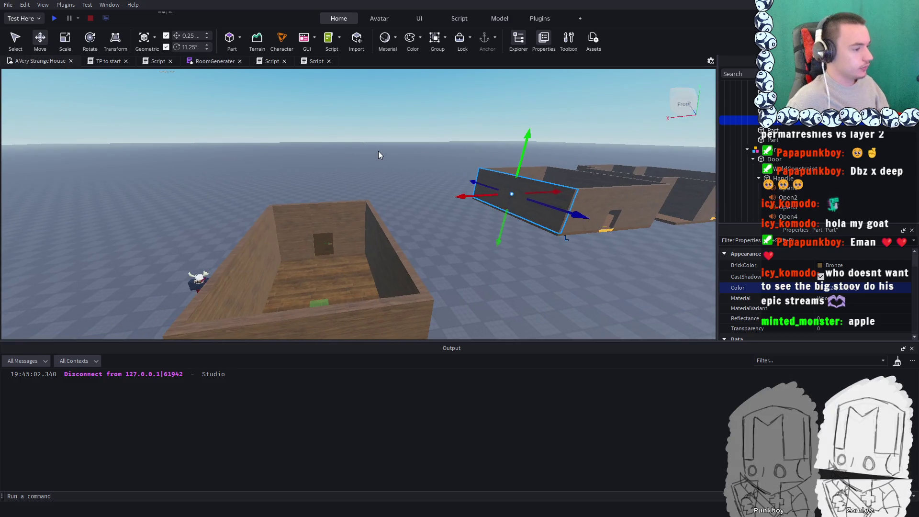
pyautogui.click(57, 17)
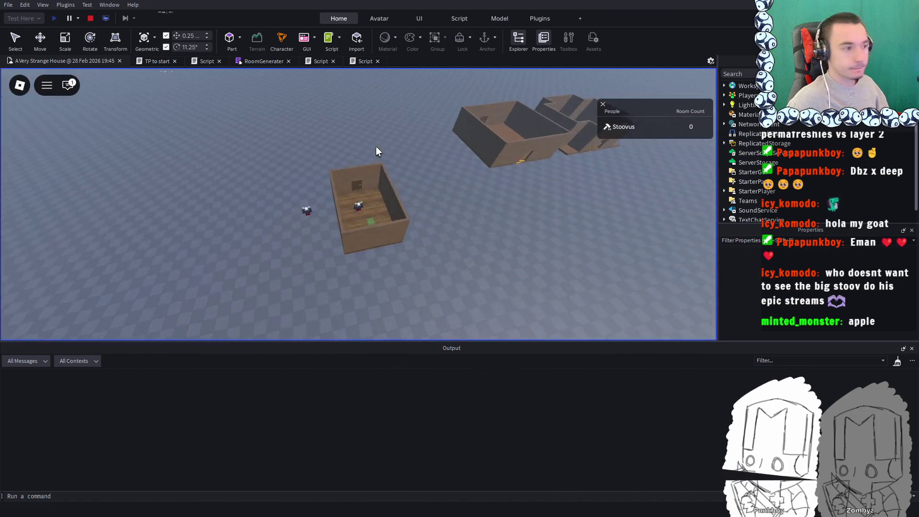
# Step: Open two doors to reach Room Count 2 with pale blue rooms, then stop the playtest
pyautogui.press('e')
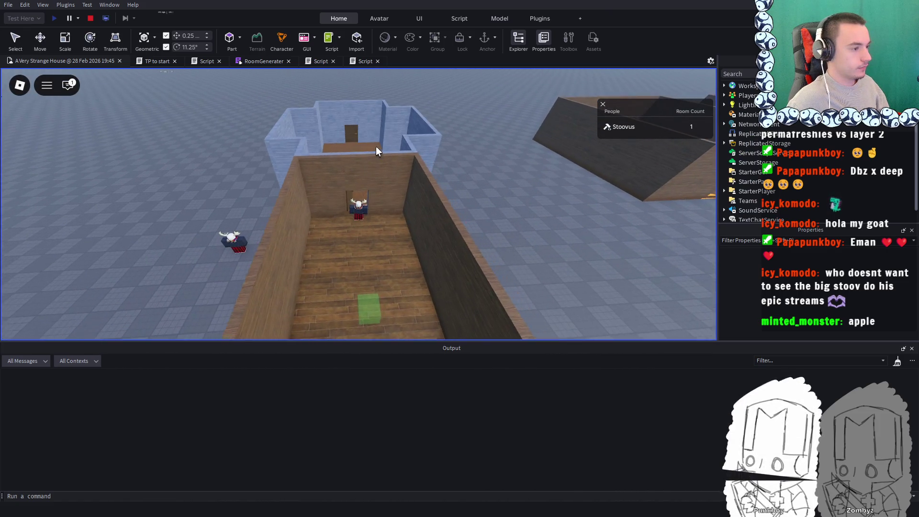
pyautogui.press('w')
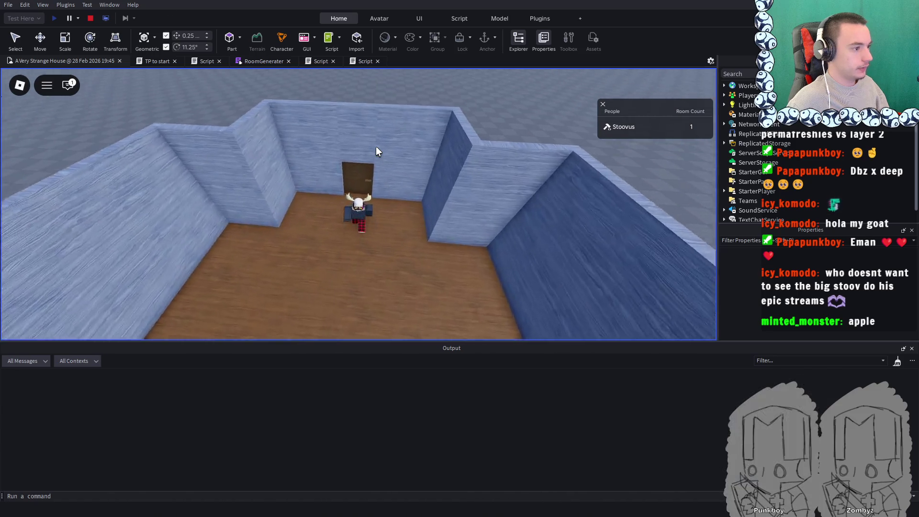
pyautogui.press('e')
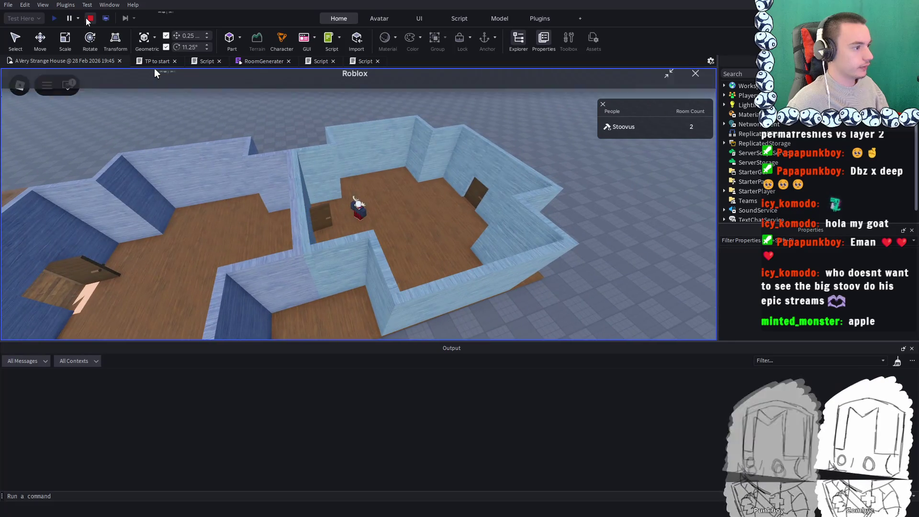
pyautogui.click(90, 19)
pyautogui.scroll(-10, 469, 154)
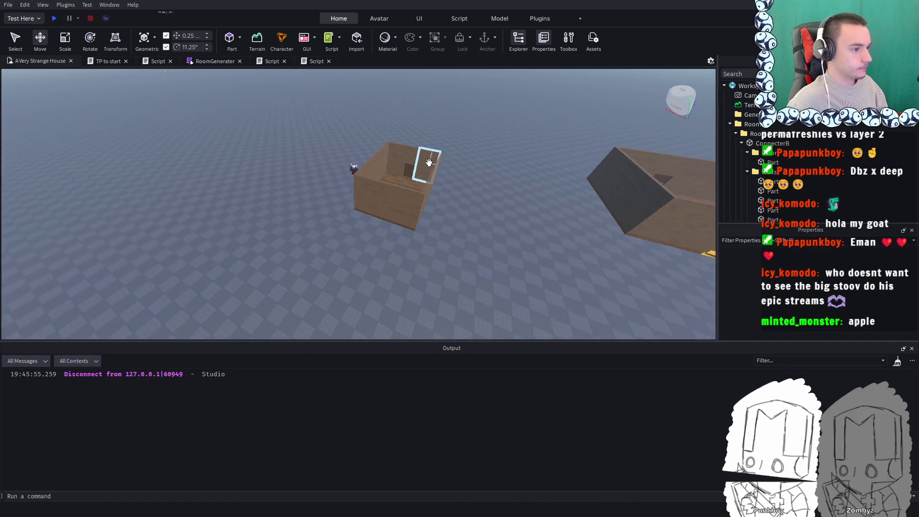
# Step: Try a green Color on a selected wall part in Properties, then undo it
pyautogui.scroll(-3, 429, 162)
pyautogui.click(389, 216)
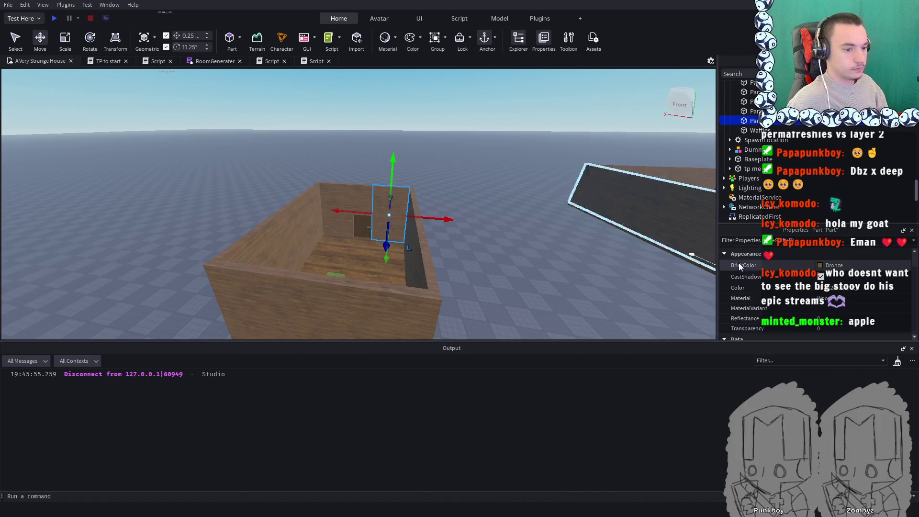
pyautogui.click(820, 289)
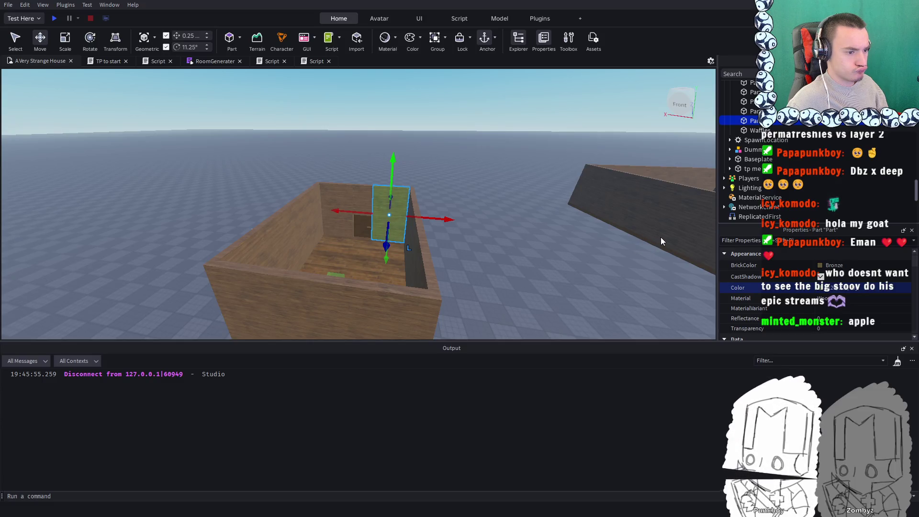
pyautogui.hotkey('ctrl', 'z')
pyautogui.hotkey('ctrl', 'z')
# Step: Glance at RoomGenerater, then replay until two tinted rooms appear and stop
pyautogui.scroll(3, 546, 218)
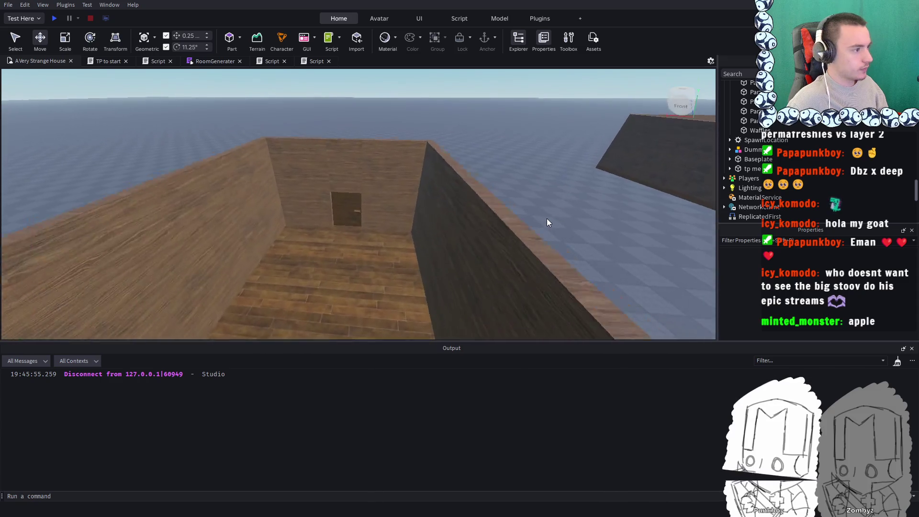
pyautogui.click(214, 61)
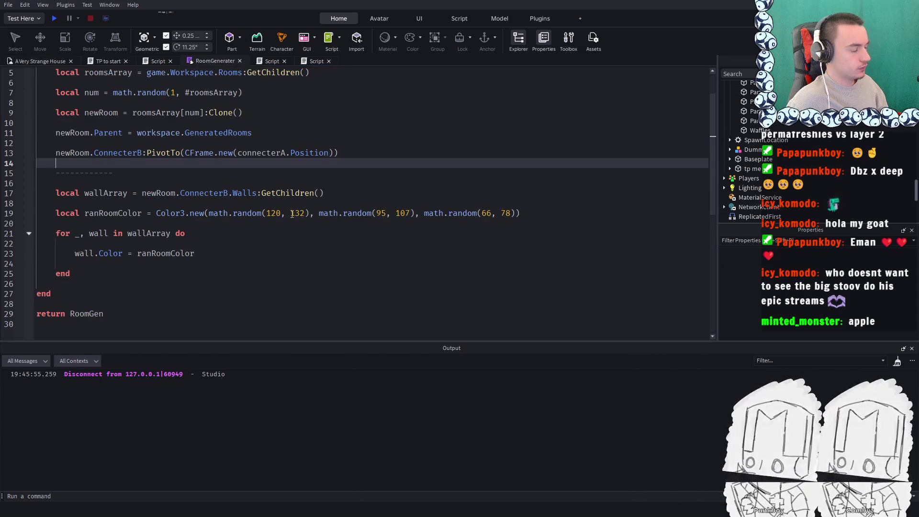
pyautogui.click(48, 62)
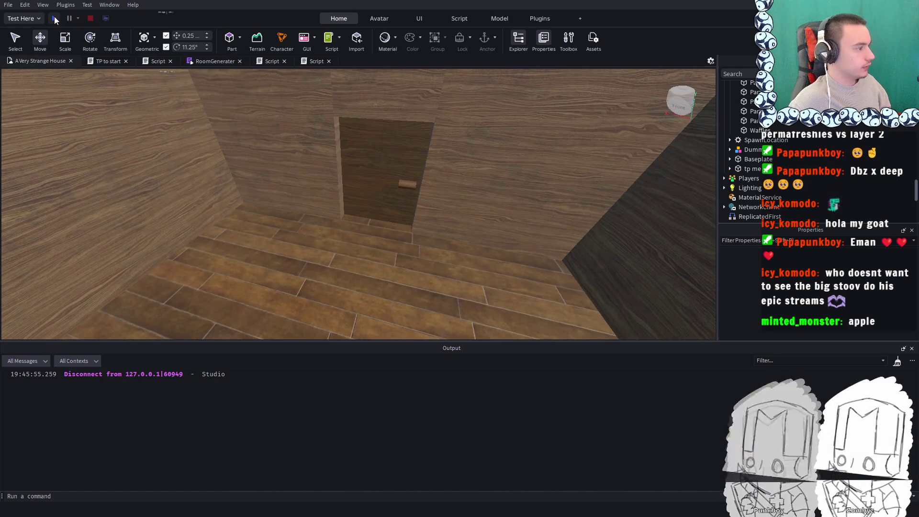
pyautogui.click(54, 16)
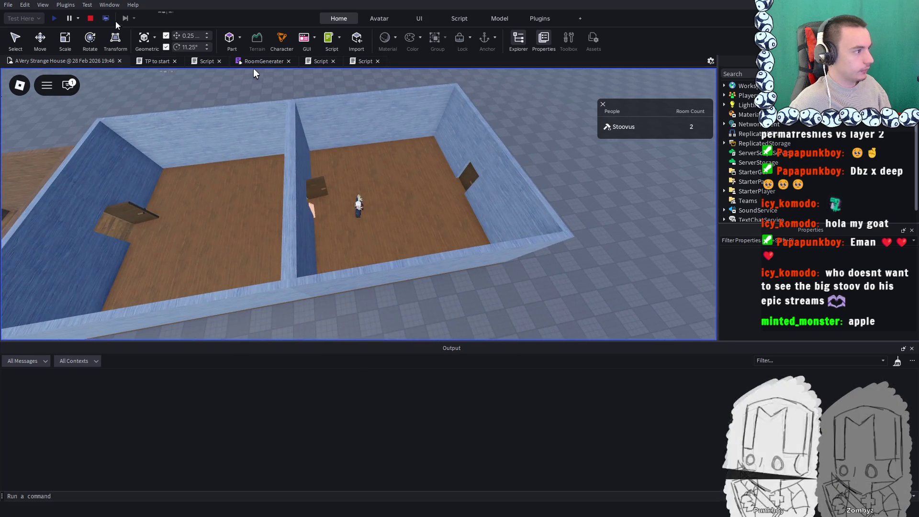
pyautogui.hotkey('shift', 'F5')
# Step: Change line 19's math.random(120, 132) to math.random(12, 132) and start a playtest
pyautogui.click(206, 59)
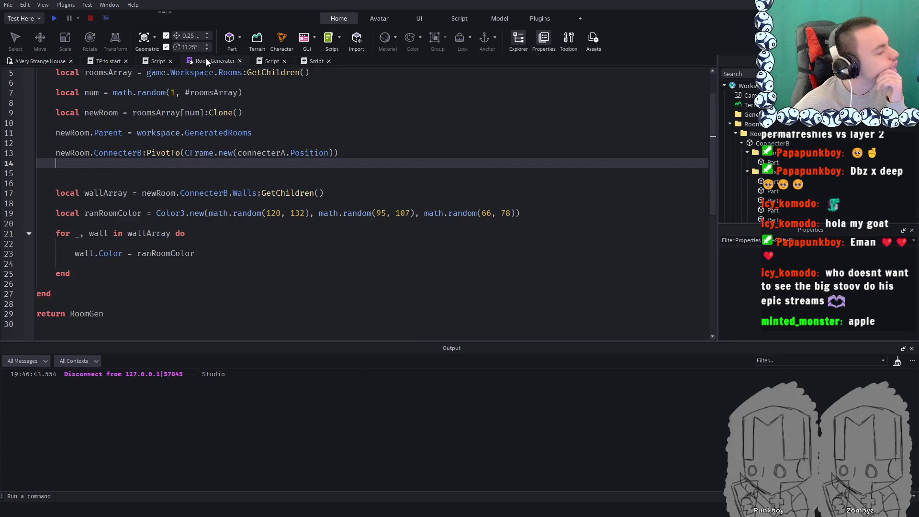
pyautogui.scroll(2, 325, 143)
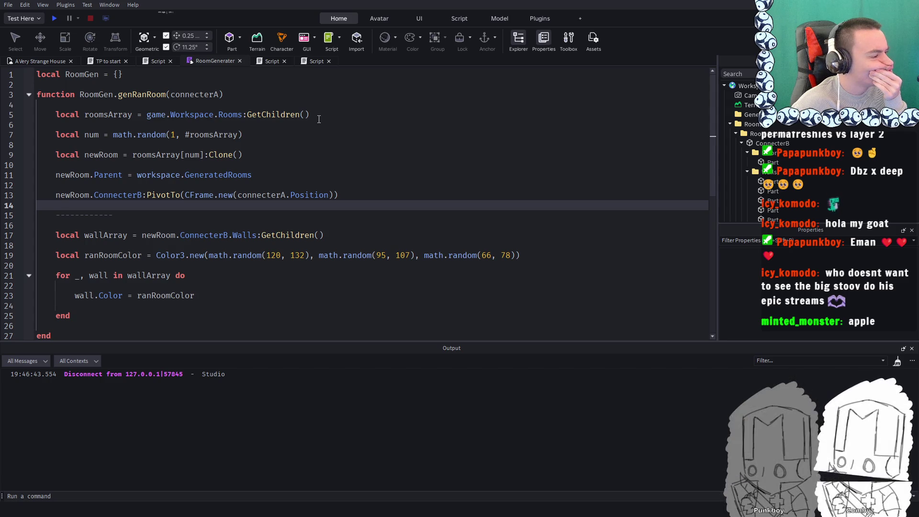
pyautogui.click(278, 256)
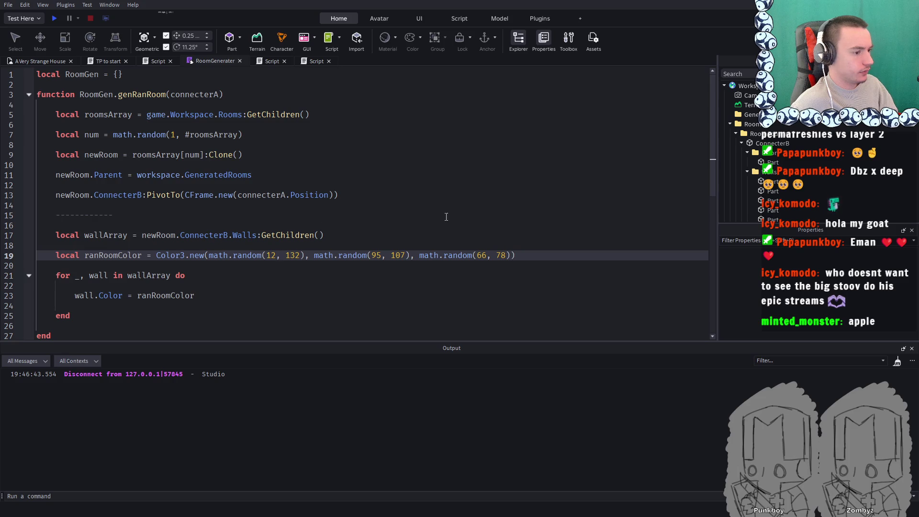
pyautogui.click(296, 175)
pyautogui.click(51, 18)
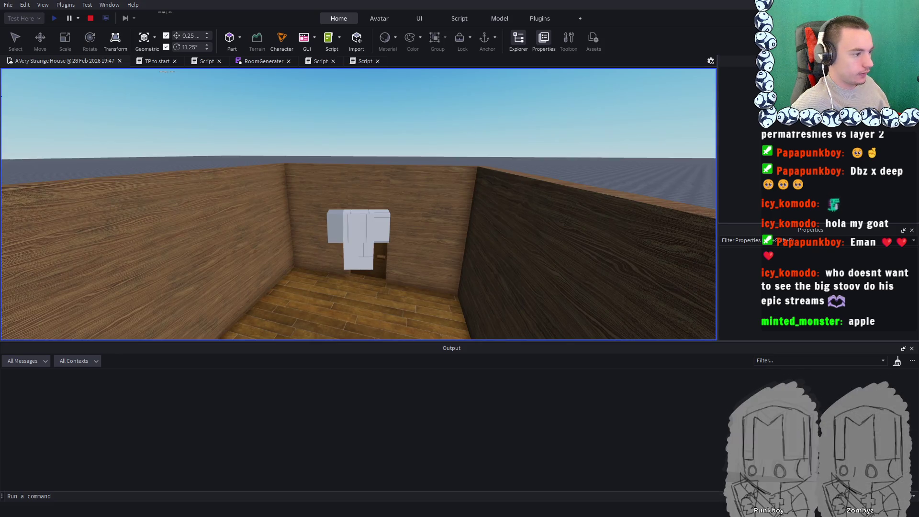
# Step: Open the first four doors in turn, generating blue and purple tinted rooms
pyautogui.press('e')
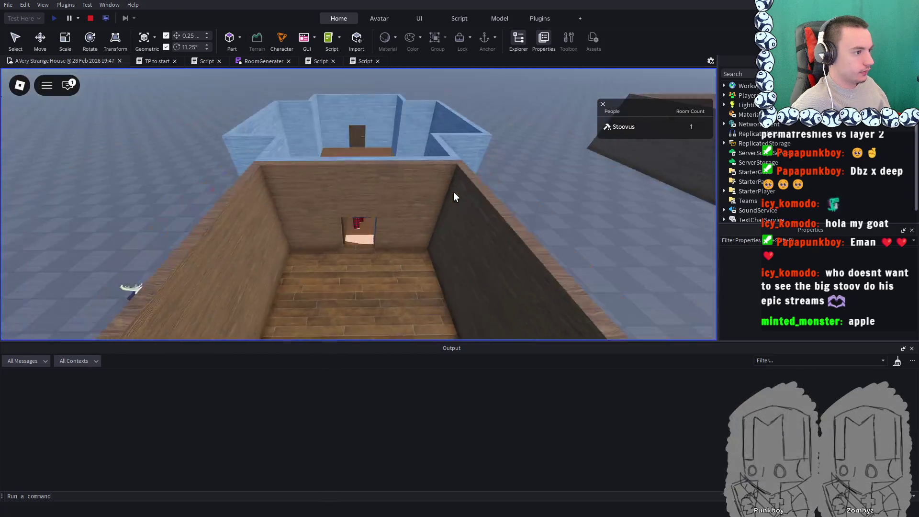
pyautogui.press('w')
pyautogui.press('e')
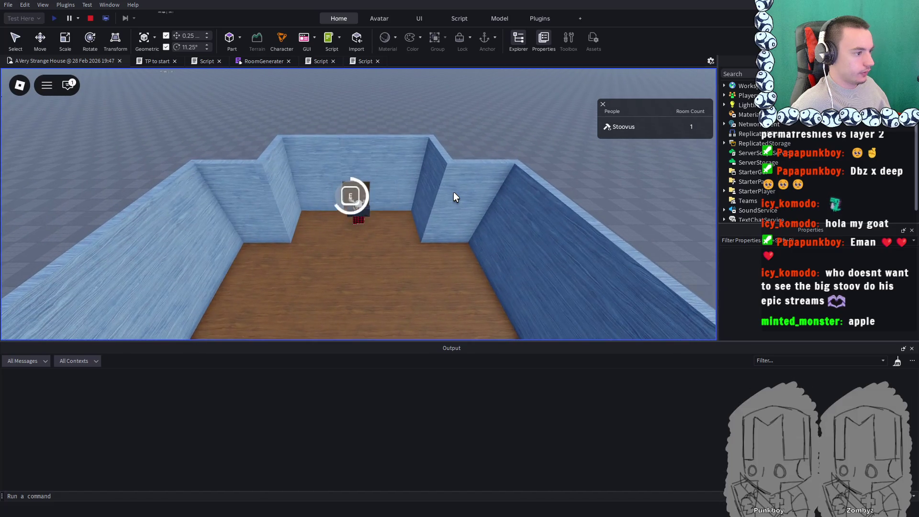
pyautogui.press('w')
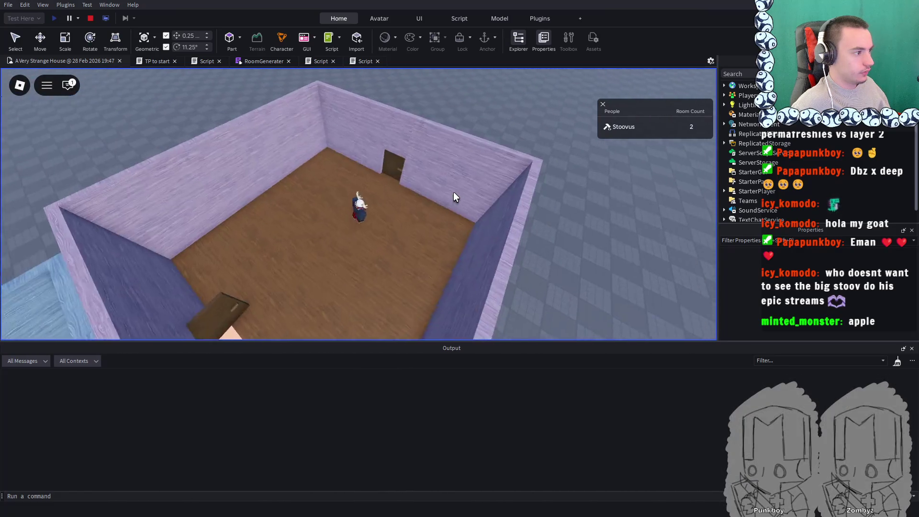
pyautogui.press('e')
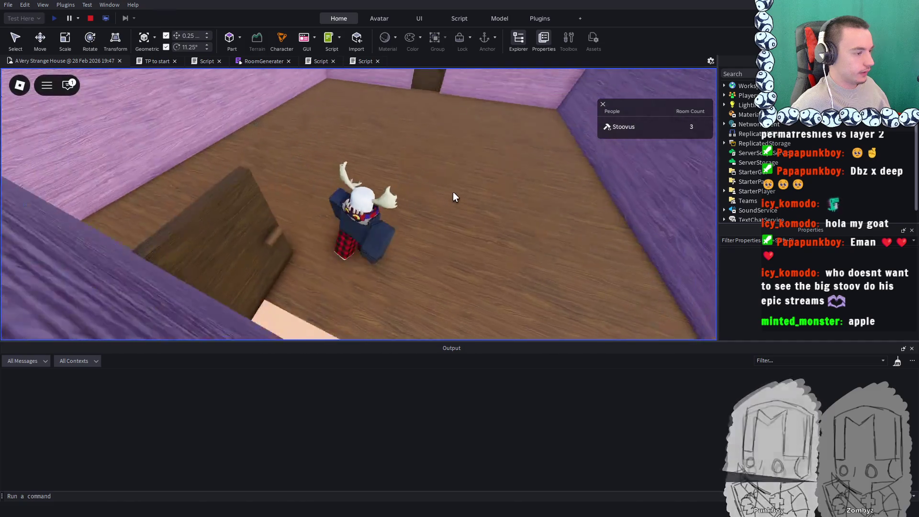
pyautogui.press('w')
pyautogui.press('e')
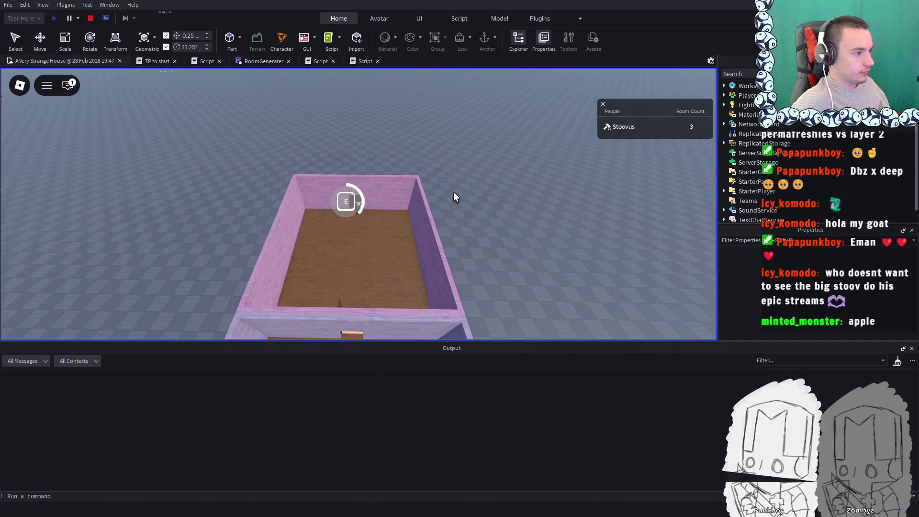
# Step: Walk through and open three more doors, bringing Room Count to 7
pyautogui.press('w')
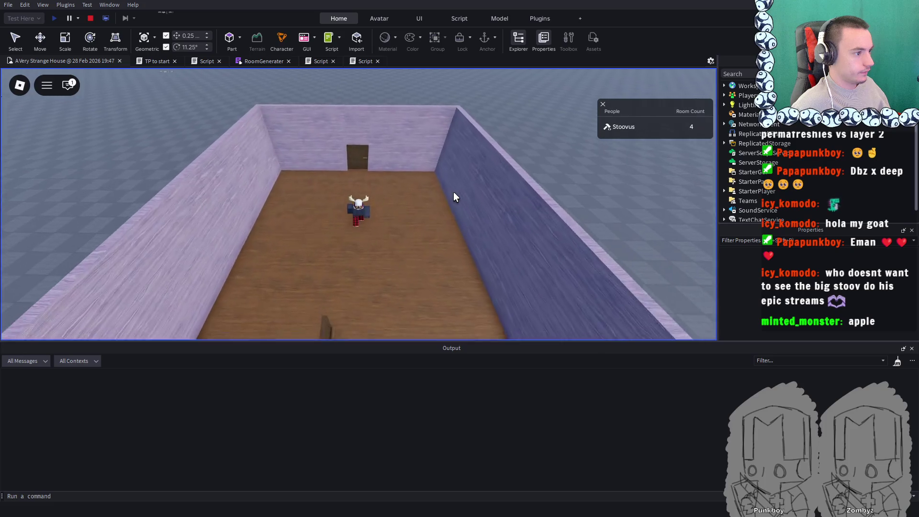
pyautogui.press('e')
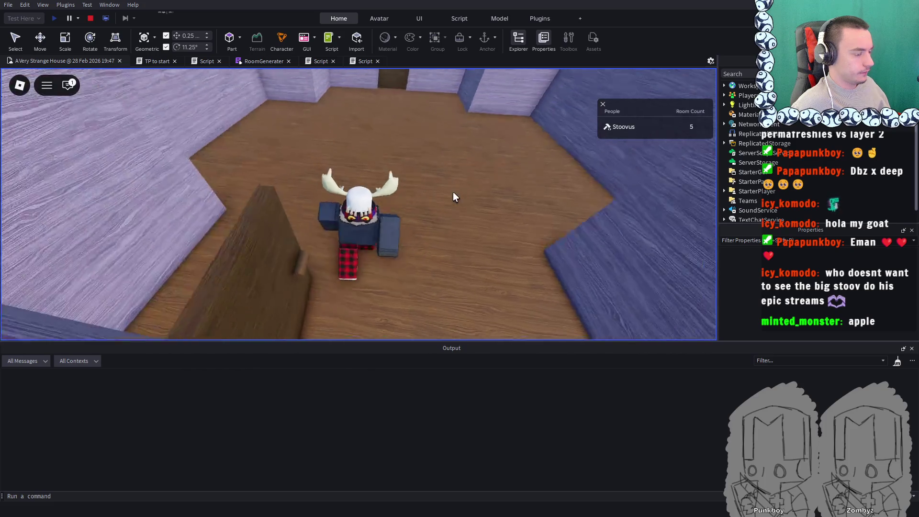
pyautogui.press('w')
pyautogui.press('e')
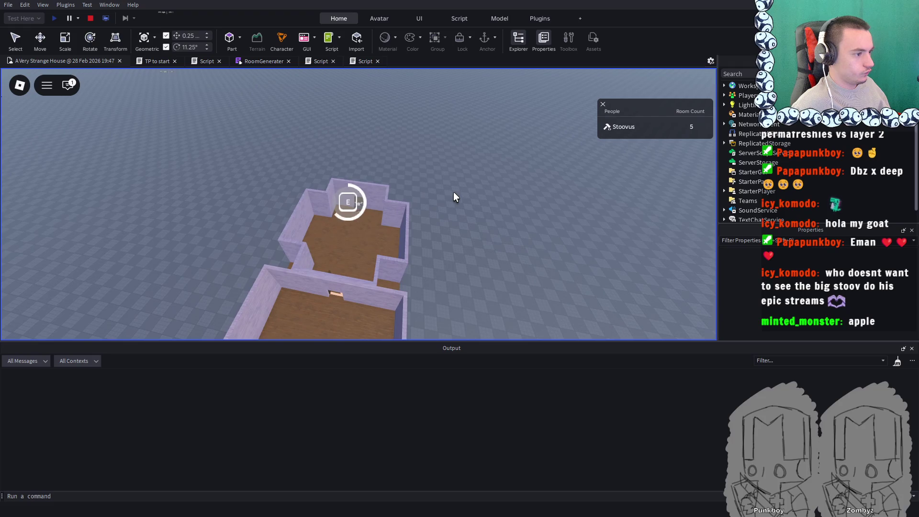
pyautogui.press('w')
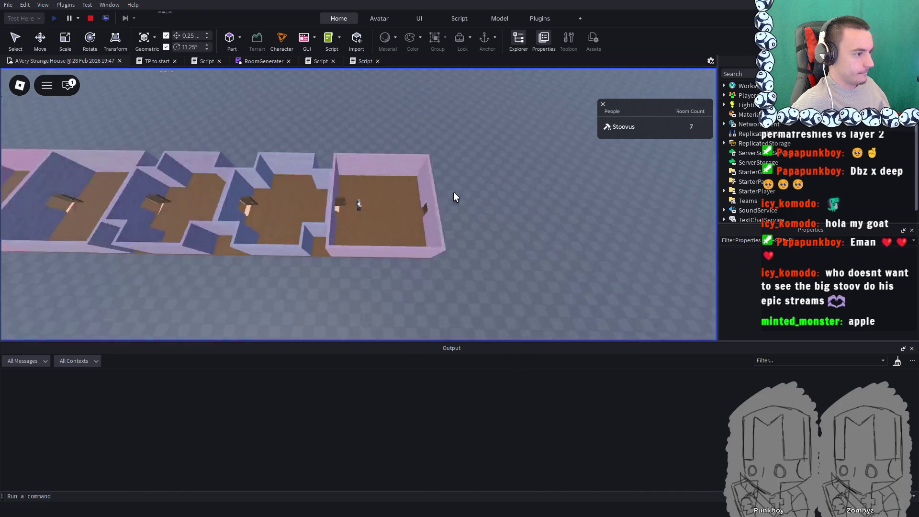
pyautogui.press('w')
pyautogui.press('e')
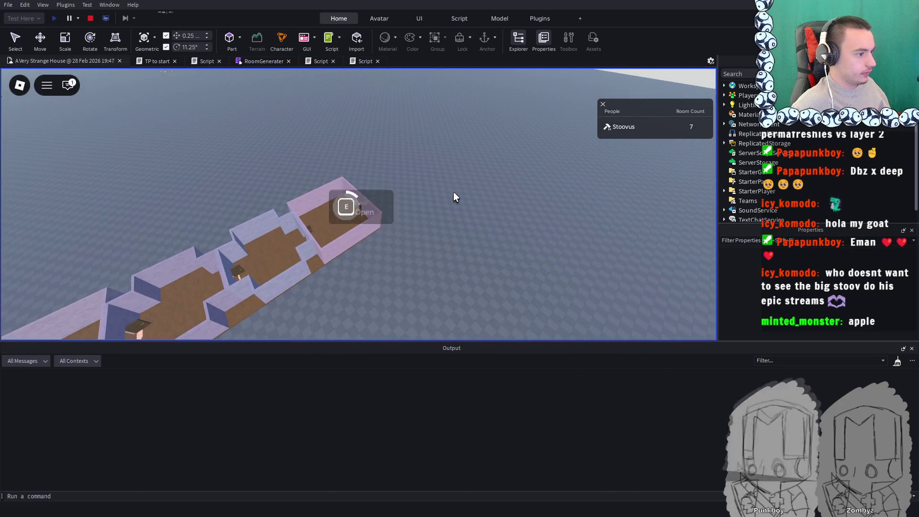
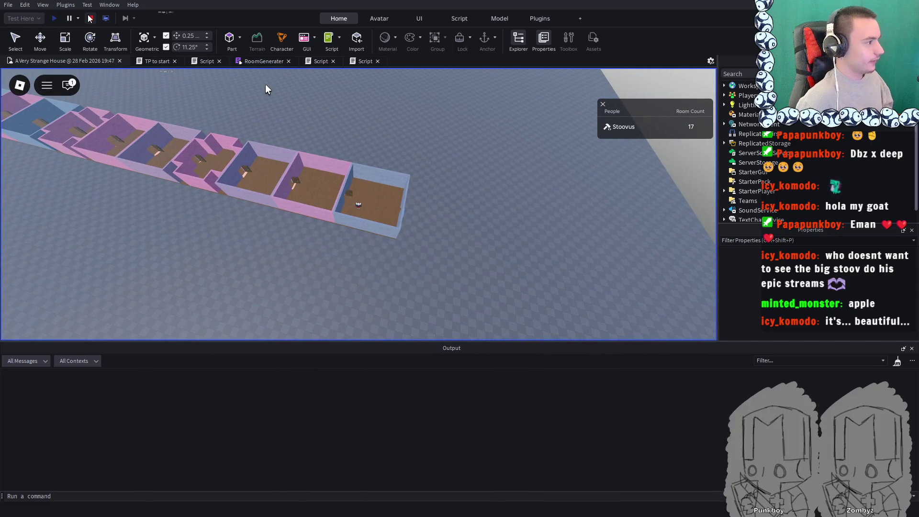
# Step: Stop the playtest and close the TP to start and extra door Script tabs
pyautogui.click(90, 18)
pyautogui.scroll(-10, 359, 133)
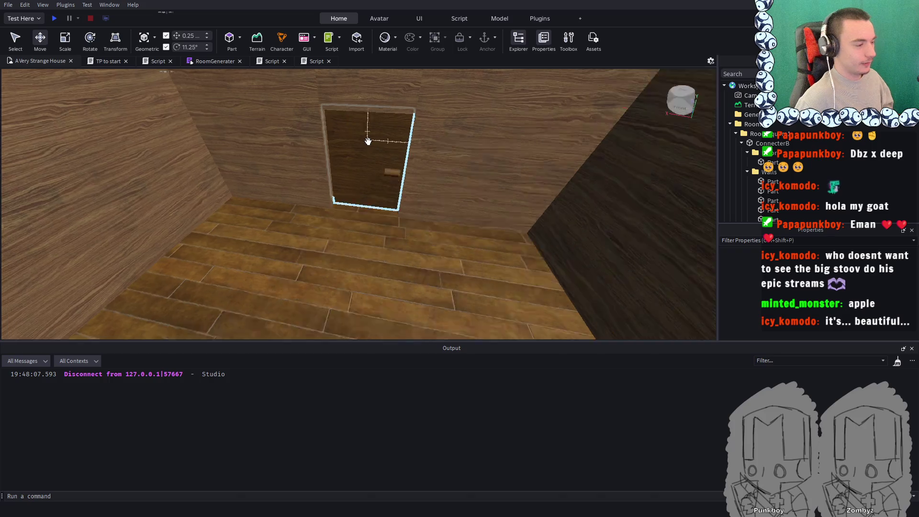
pyautogui.click(307, 61)
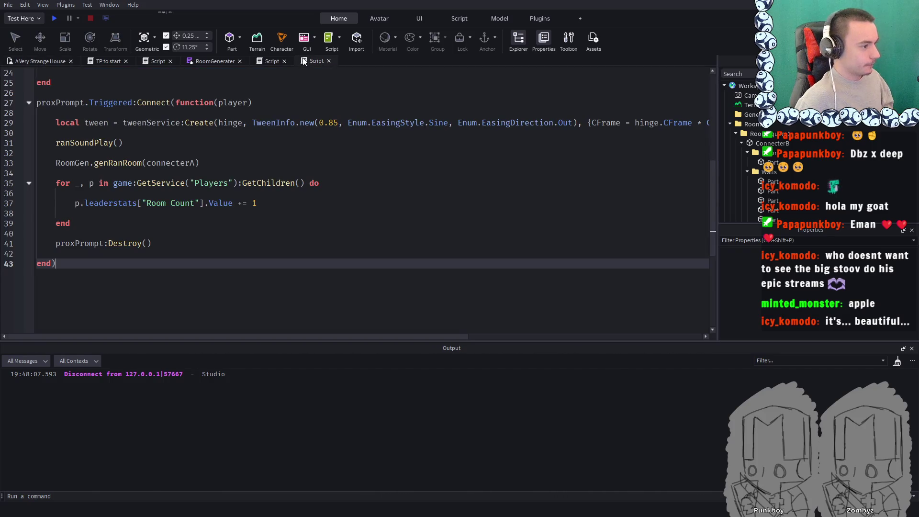
pyautogui.click(270, 57)
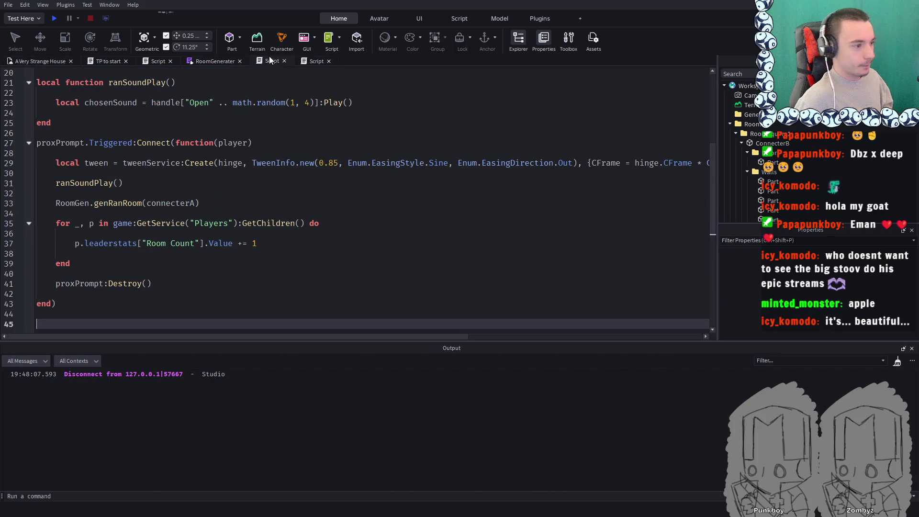
pyautogui.click(153, 59)
pyautogui.scroll(-4, 252, 90)
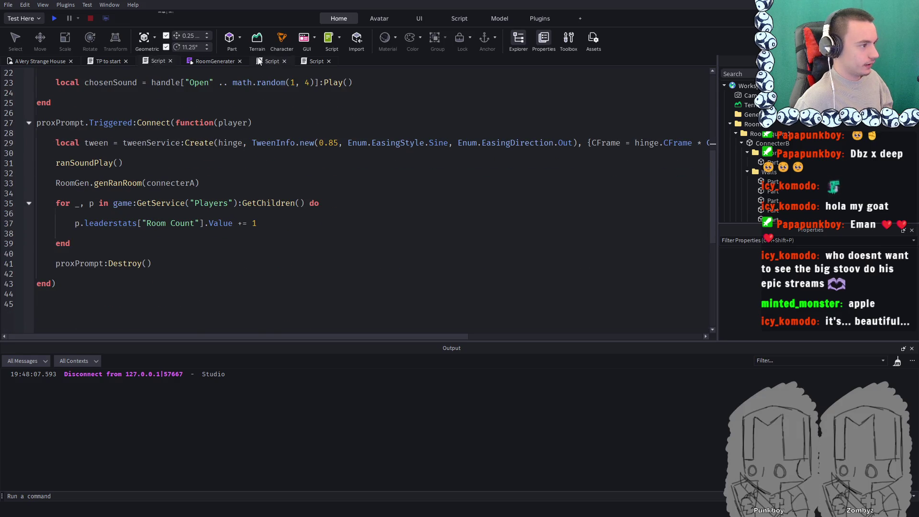
pyautogui.click(214, 61)
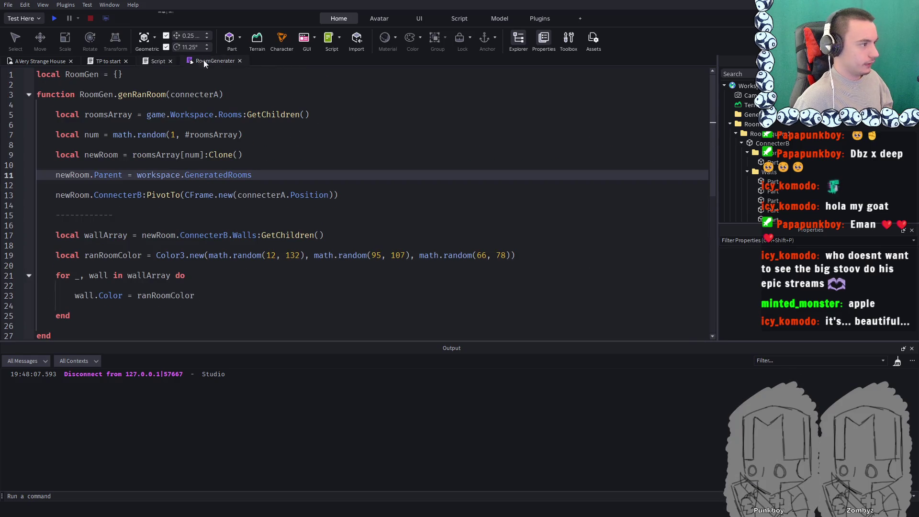
pyautogui.click(127, 61)
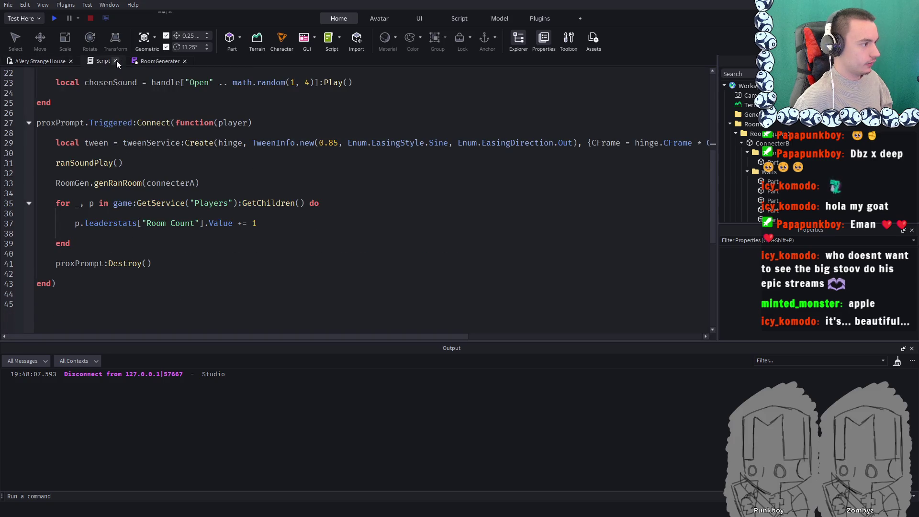
pyautogui.click(115, 61)
# Step: Change the wall colour's red minimum on line 19 to 128
pyautogui.click(276, 255)
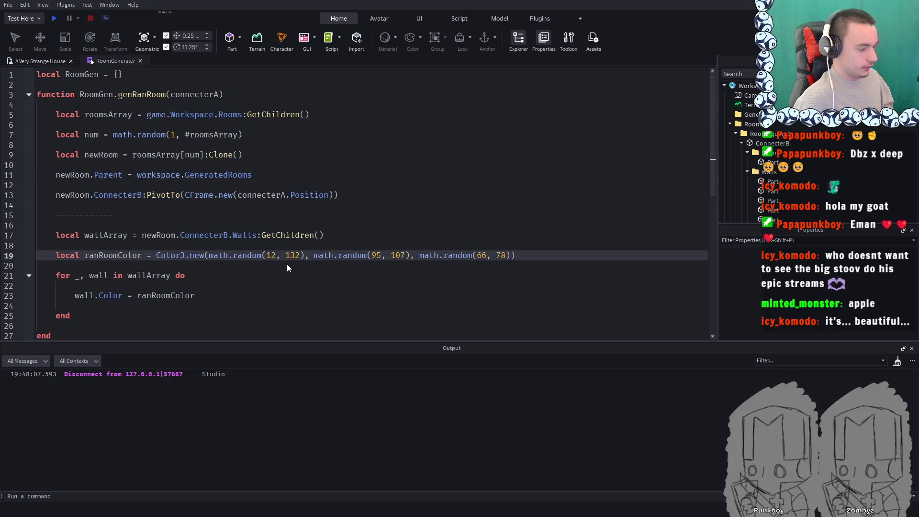
pyautogui.write('0')
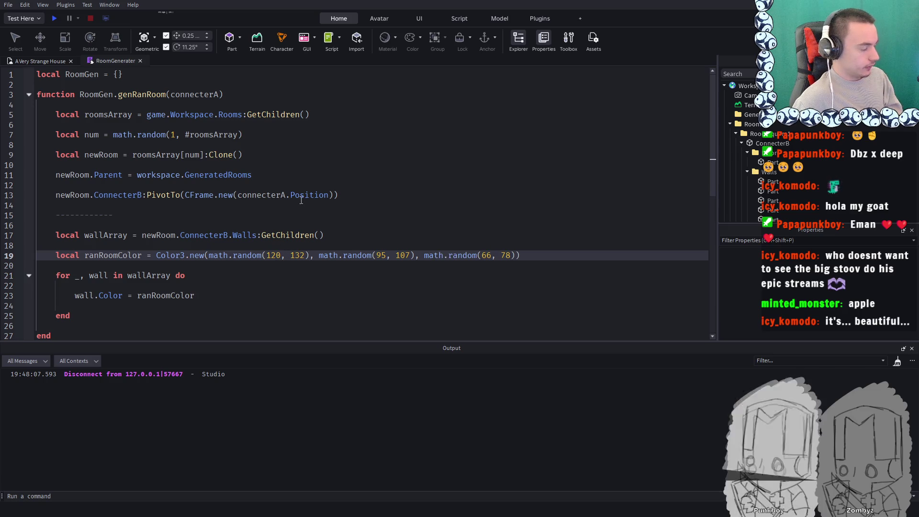
pyautogui.press('BackSpace')
pyautogui.write('8')
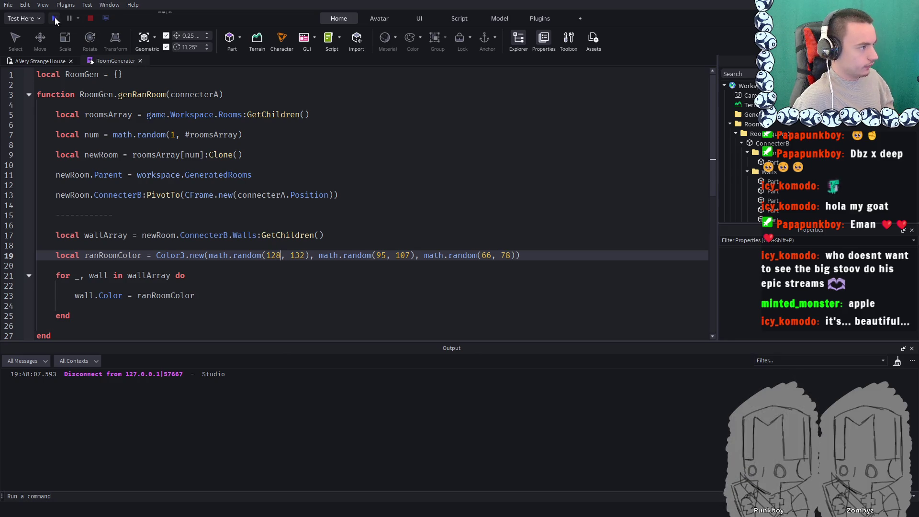
pyautogui.click(55, 19)
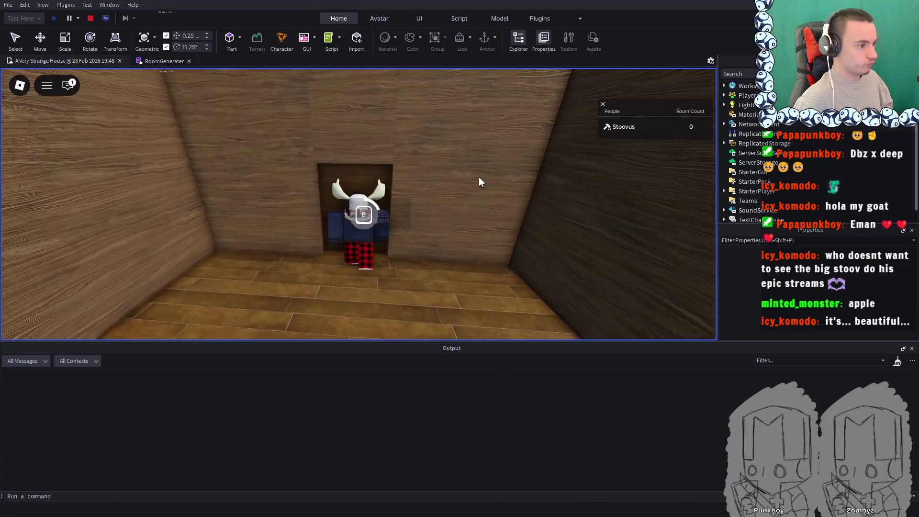
pyautogui.press('e')
pyautogui.press('w')
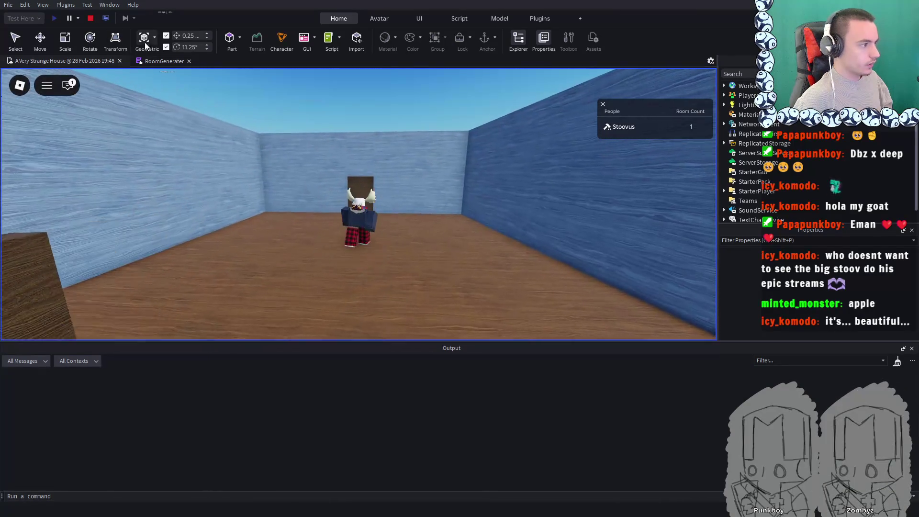
pyautogui.click(162, 59)
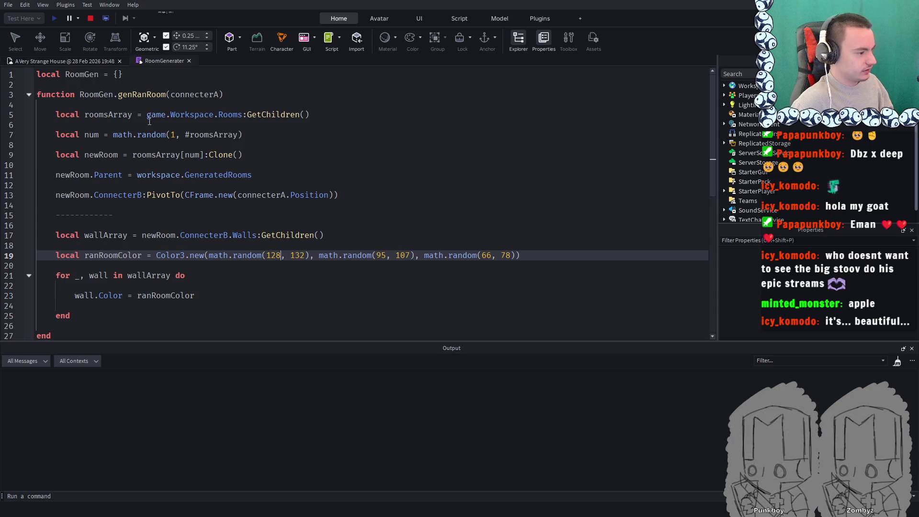
pyautogui.click(79, 59)
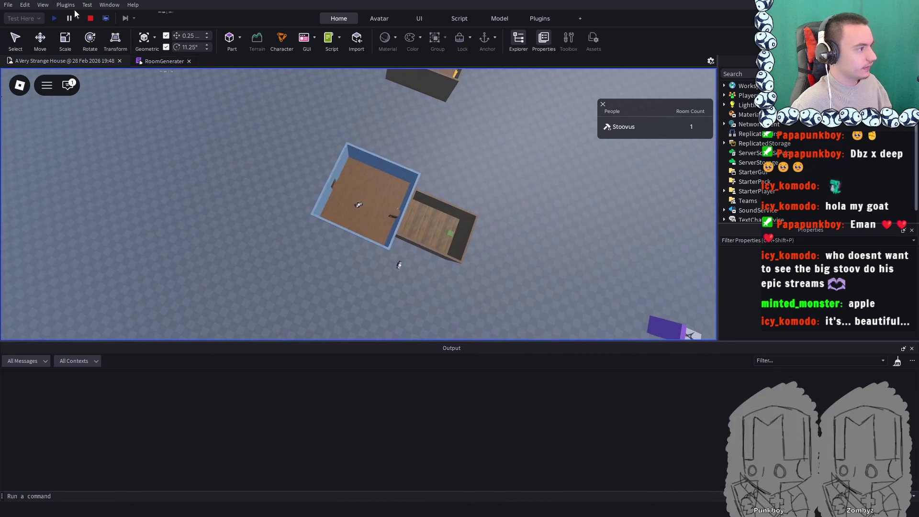
pyautogui.click(90, 19)
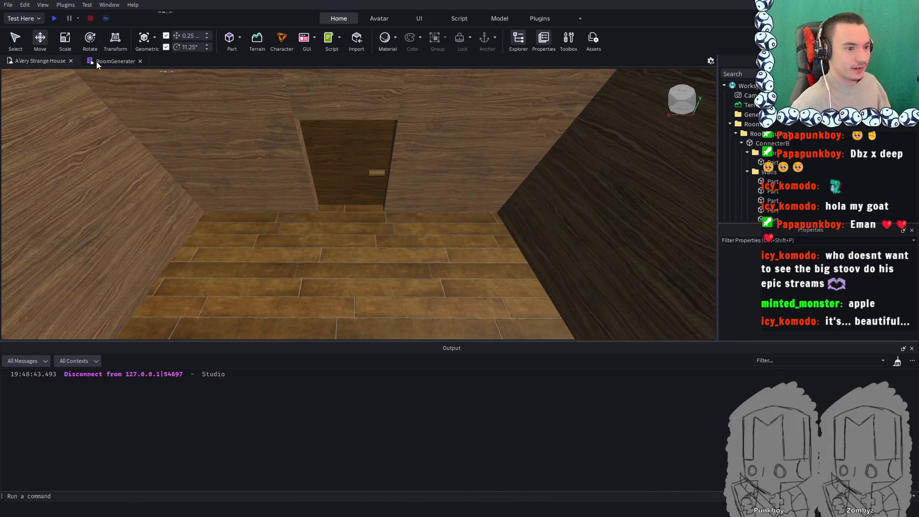
pyautogui.click(98, 61)
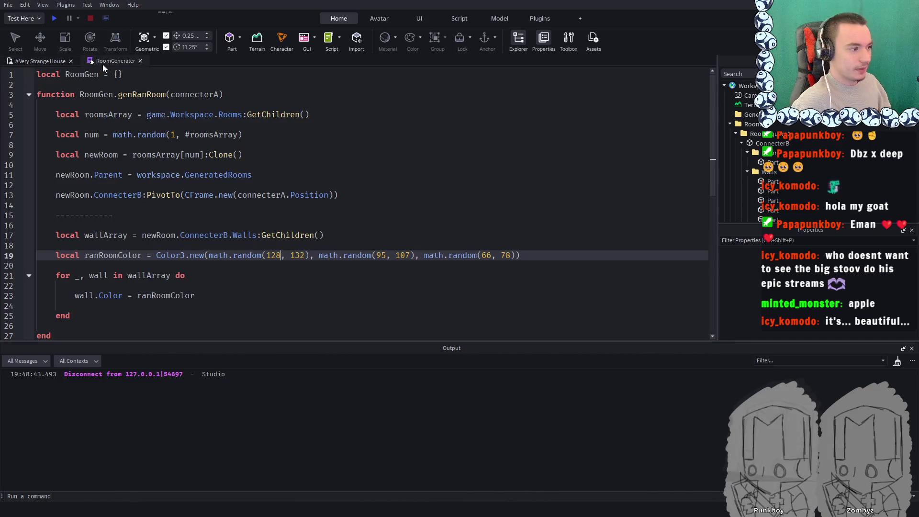
# Step: Copy a wood wall's Color value 126, 101, 72 into the RoomGenerater script
pyautogui.click(23, 63)
pyautogui.click(436, 169)
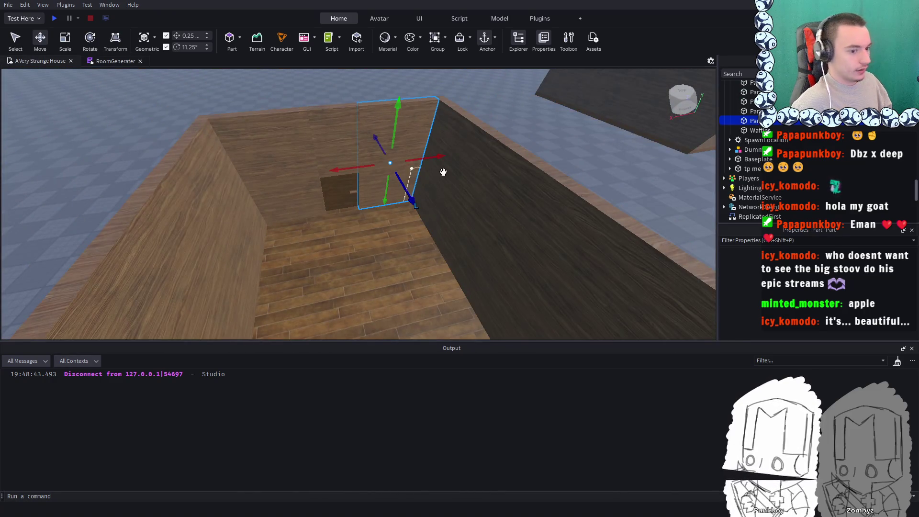
pyautogui.click(865, 287)
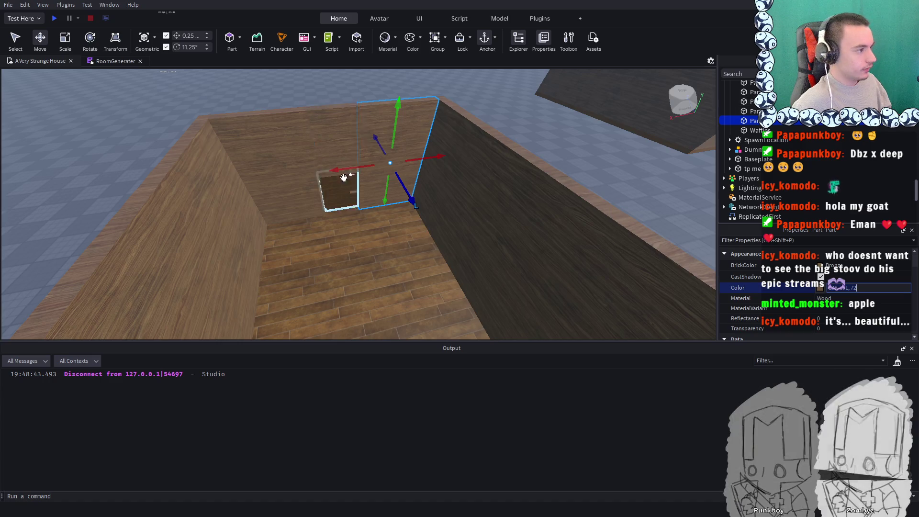
pyautogui.click(116, 61)
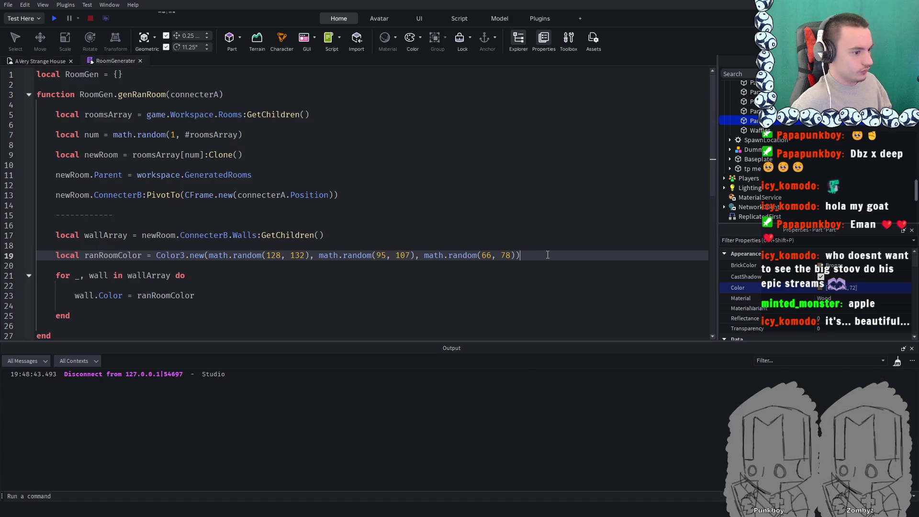
pyautogui.write('126, 101, 72')
# Step: Set line 19's red range to 126–127 and the green minimum to 101
pyautogui.doubleClick(532, 255)
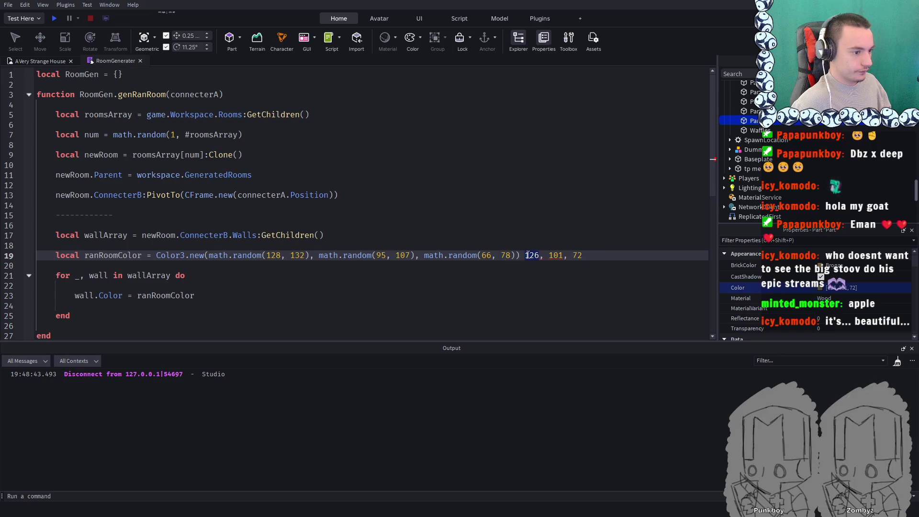
pyautogui.click(271, 255)
pyautogui.write('6')
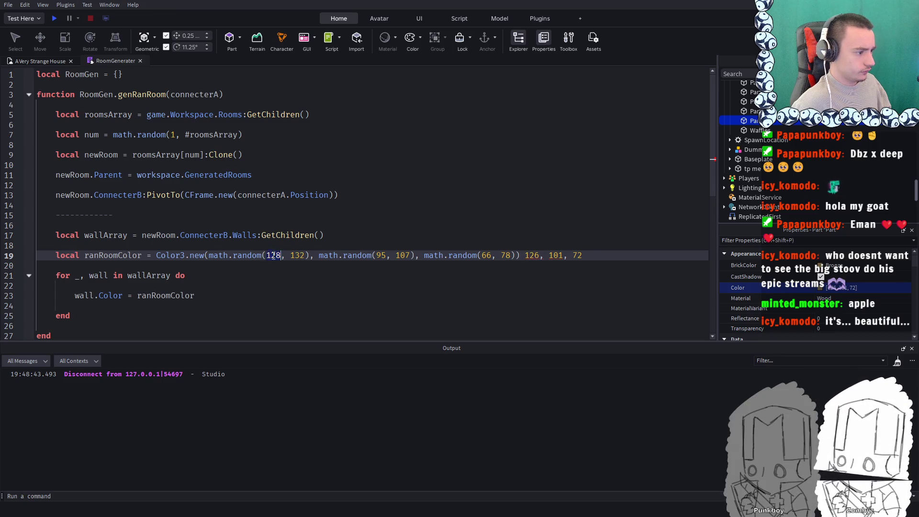
pyautogui.doubleClick(381, 255)
pyautogui.write('101')
pyautogui.press('End')
pyautogui.hotkey('shift', 'Left')
pyautogui.hotkey('shift', 'Left')
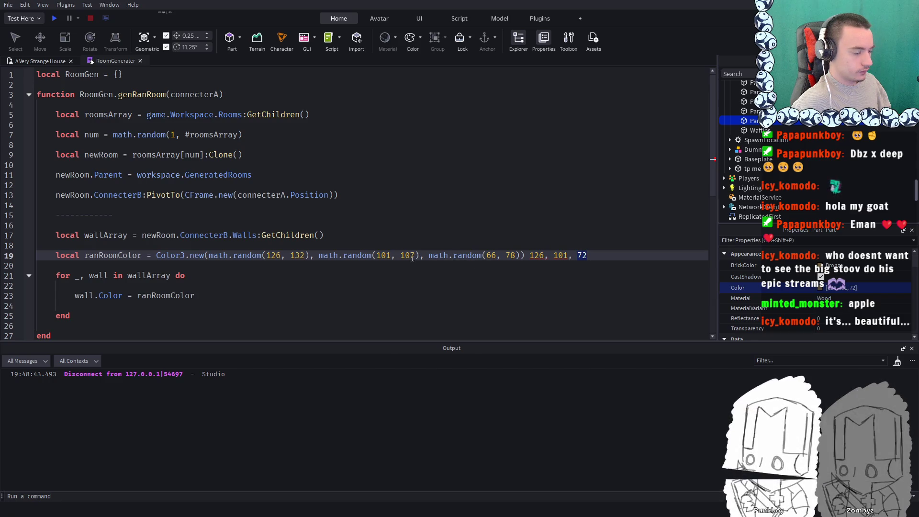
# Step: Narrow green to 101–102, start blue at 72, and clear leftover numbers
pyautogui.doubleClick(491, 255)
pyautogui.write('72')
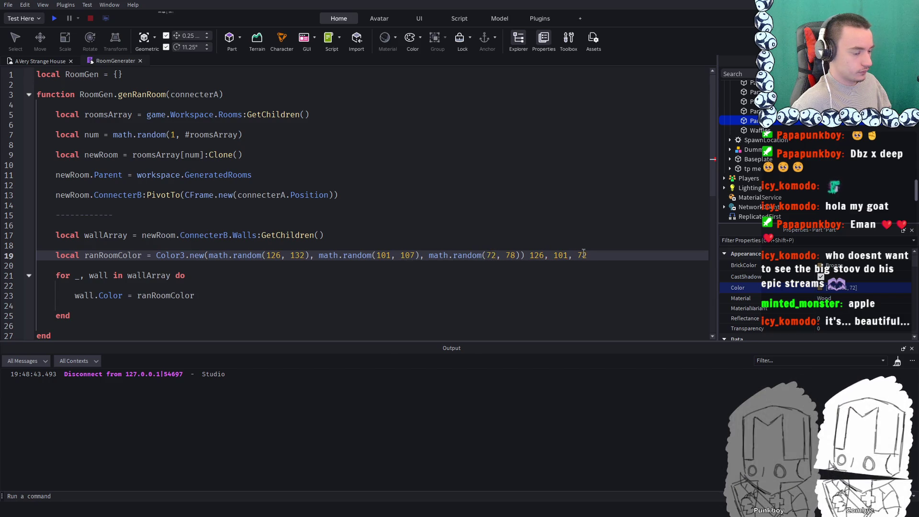
pyautogui.moveTo(599, 256); pyautogui.dragTo(529, 256)
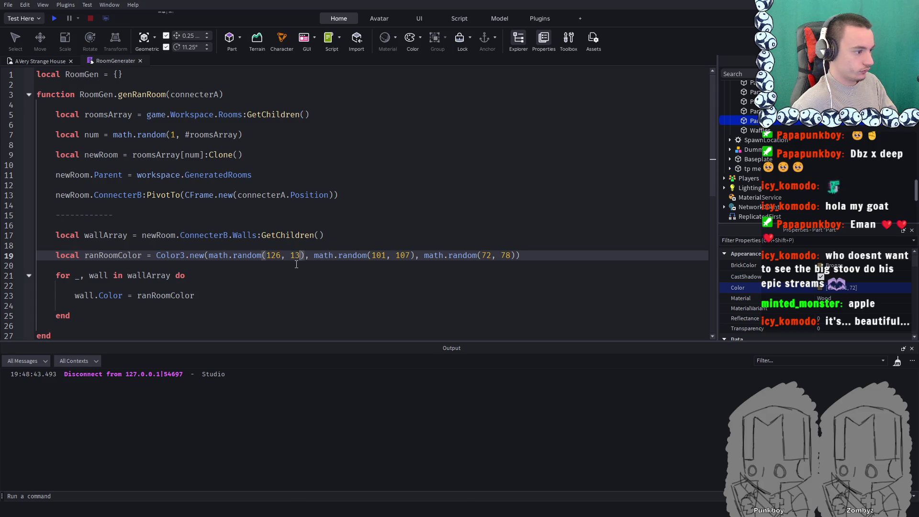
pyautogui.write('127')
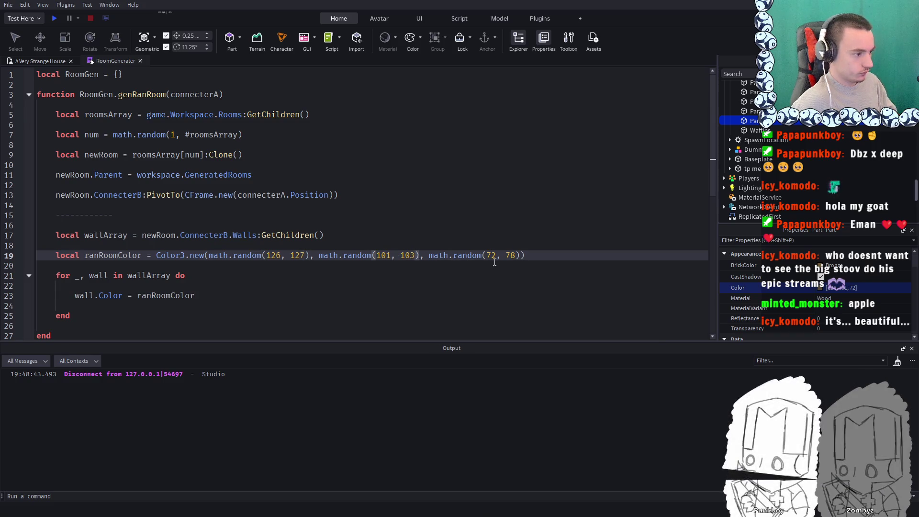
pyautogui.press('BackSpace')
pyautogui.write('2')
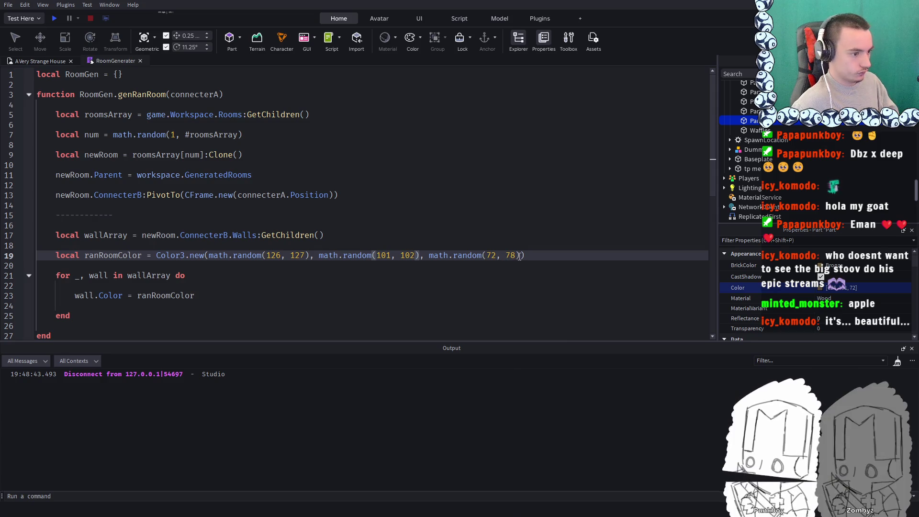
pyautogui.click(516, 257)
pyautogui.press('BackSpace')
pyautogui.press('BackSpace')
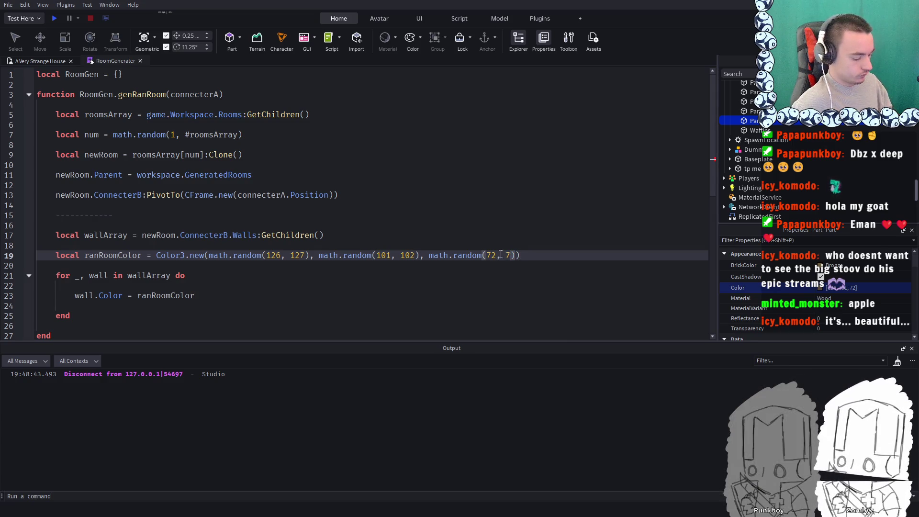
pyautogui.write('3')
pyautogui.click(40, 61)
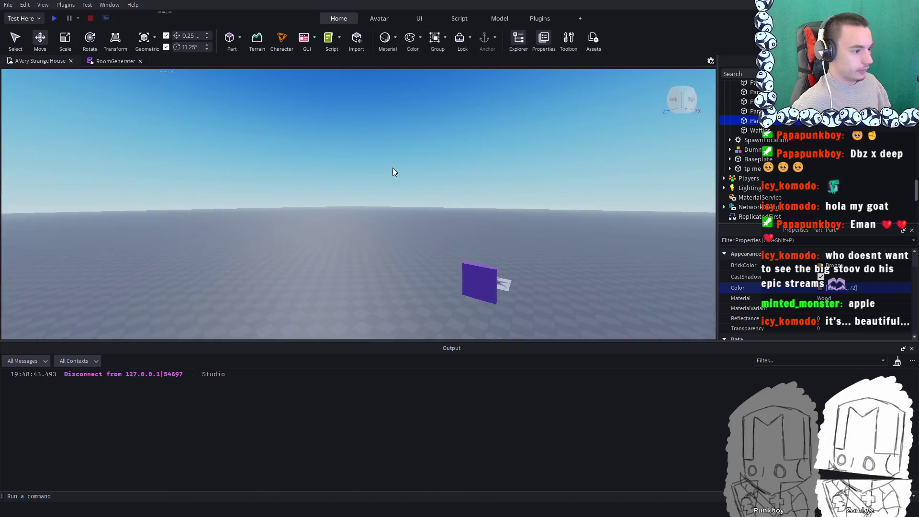
# Step: Playtest the generator from the wooden start room, then stop and reopen RoomGenerater
pyautogui.press('f')
pyautogui.scroll(5, 393, 168)
pyautogui.click(392, 170)
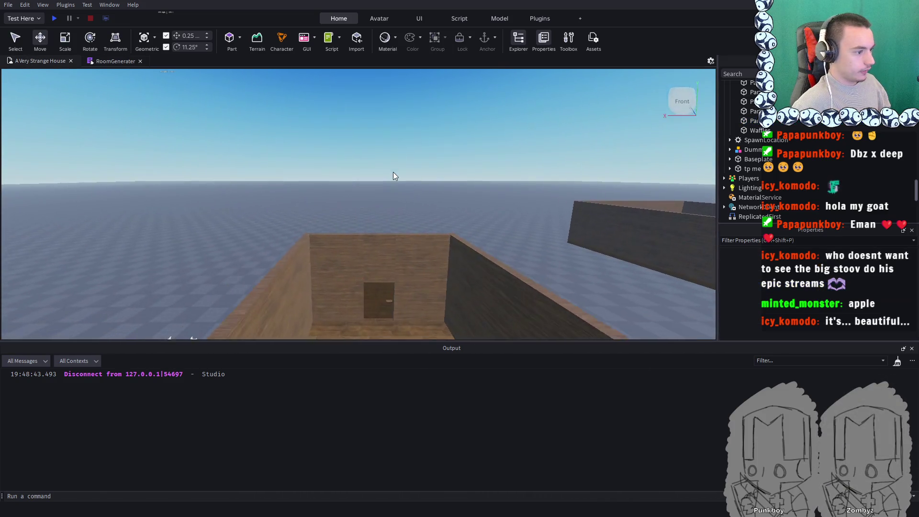
pyautogui.click(56, 21)
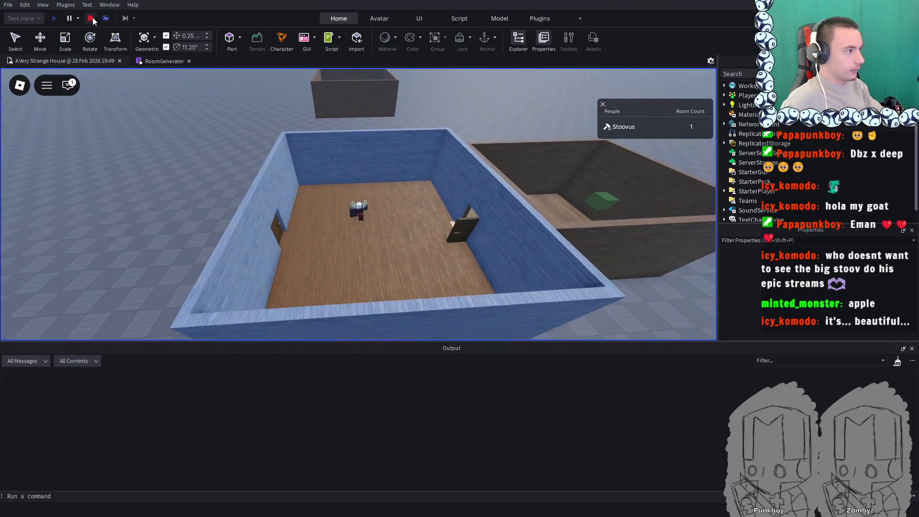
pyautogui.click(93, 17)
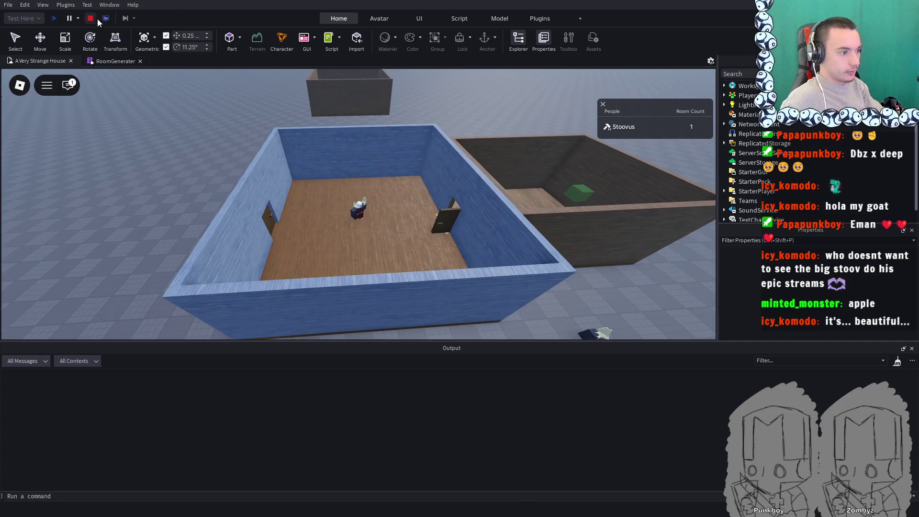
pyautogui.click(104, 62)
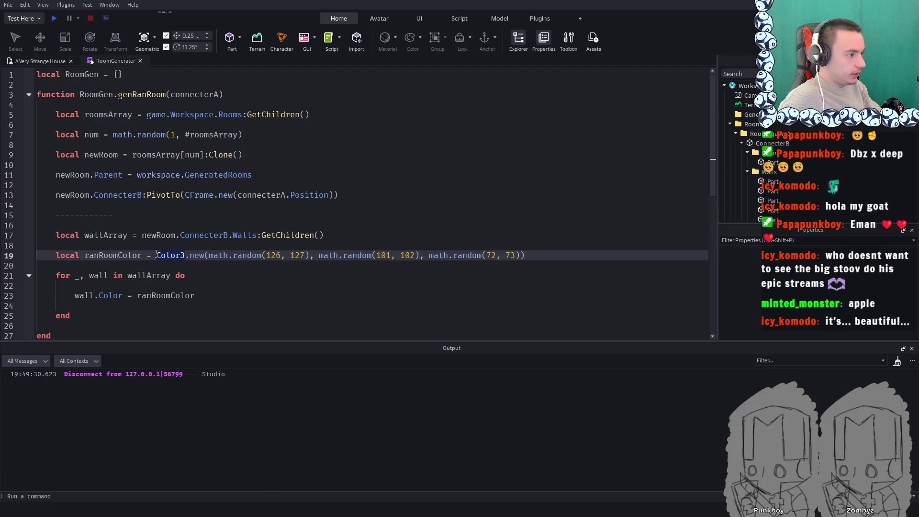
# Step: Replace the colour constructor on line 19 with Color3.fromRGB and start a playtest
pyautogui.write('rg')
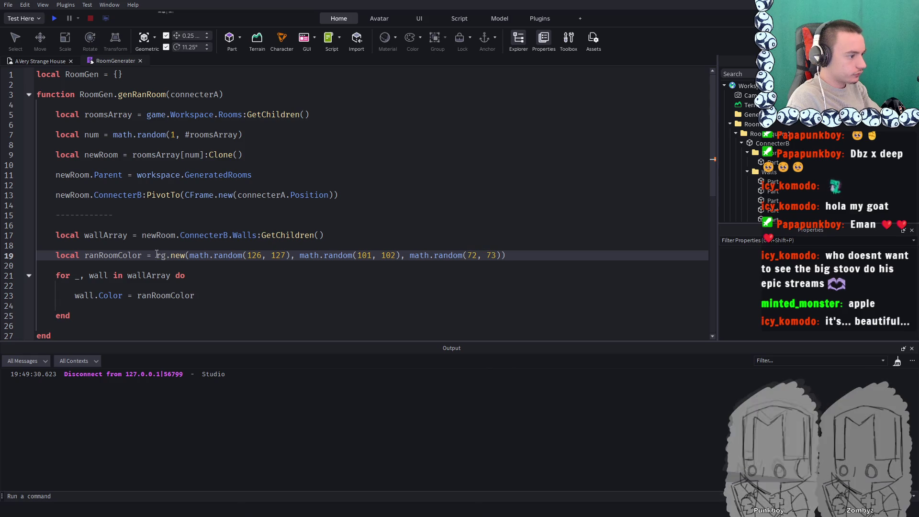
pyautogui.write('b')
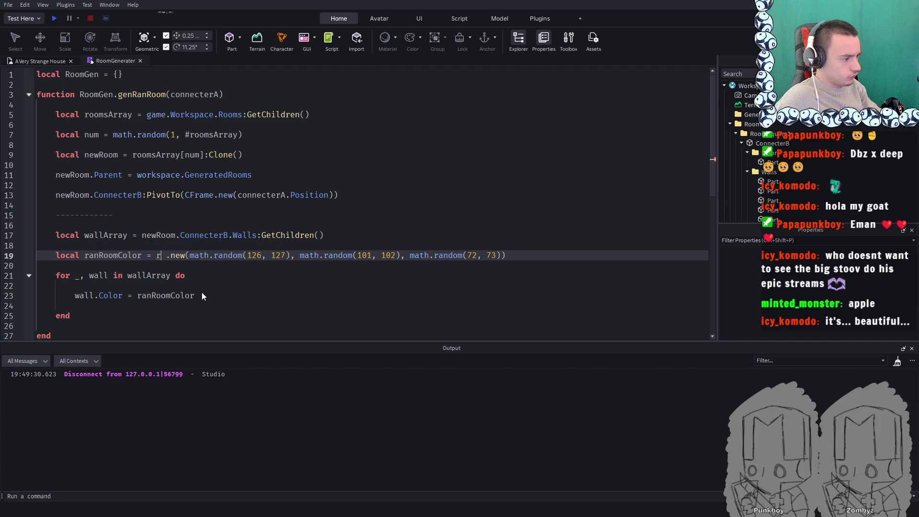
pyautogui.press('BackSpace')
pyautogui.write('coo')
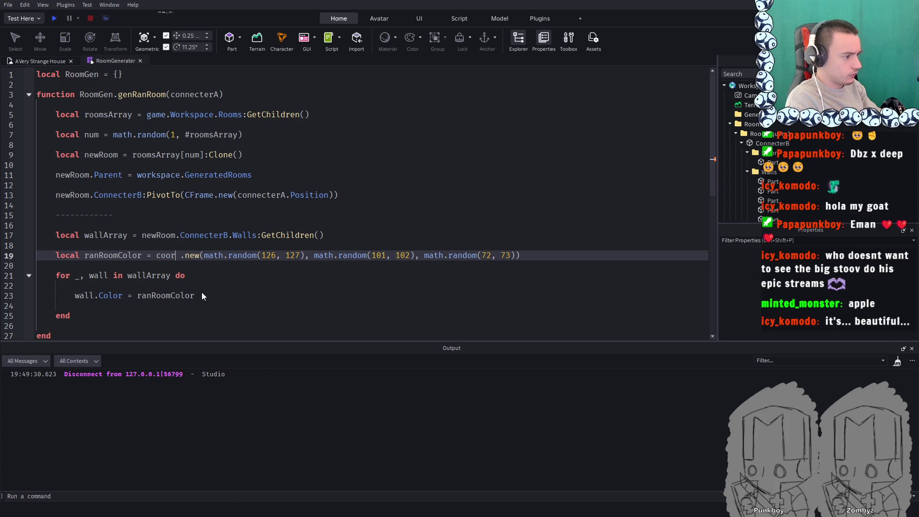
pyautogui.write('lor')
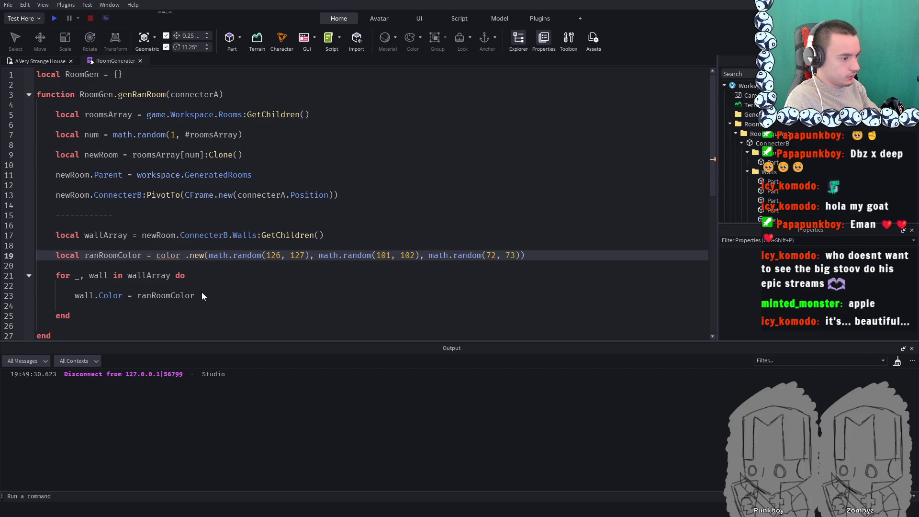
pyautogui.press('BackSpace')
pyautogui.press('BackSpace')
pyautogui.press('BackSpace')
pyautogui.write('Color3.')
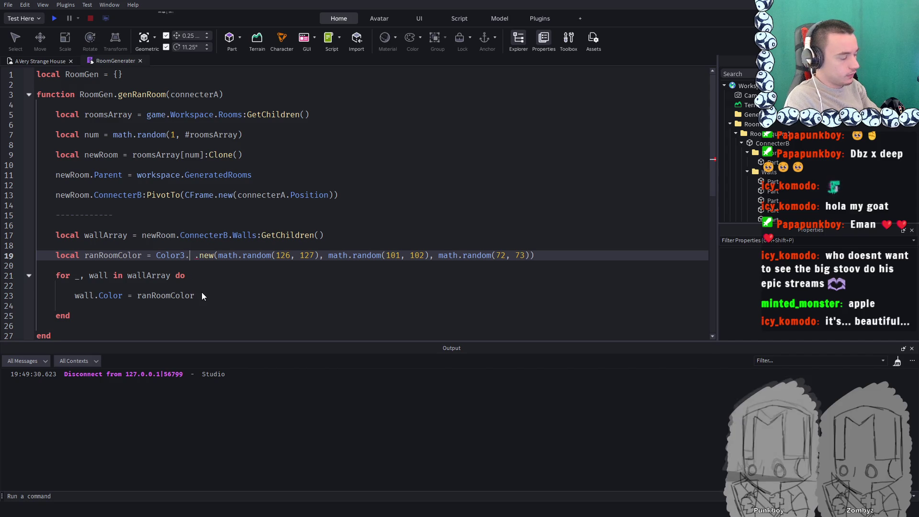
pyautogui.write('fromRGB')
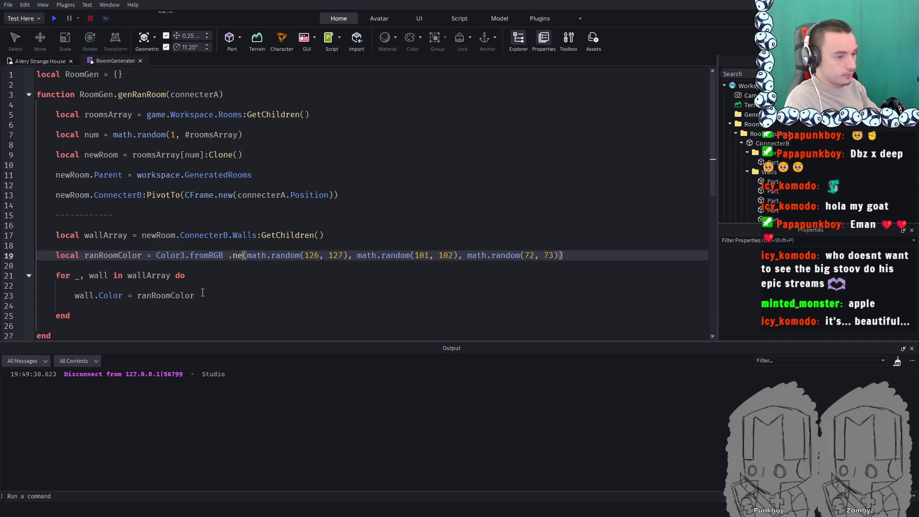
pyautogui.click(53, 20)
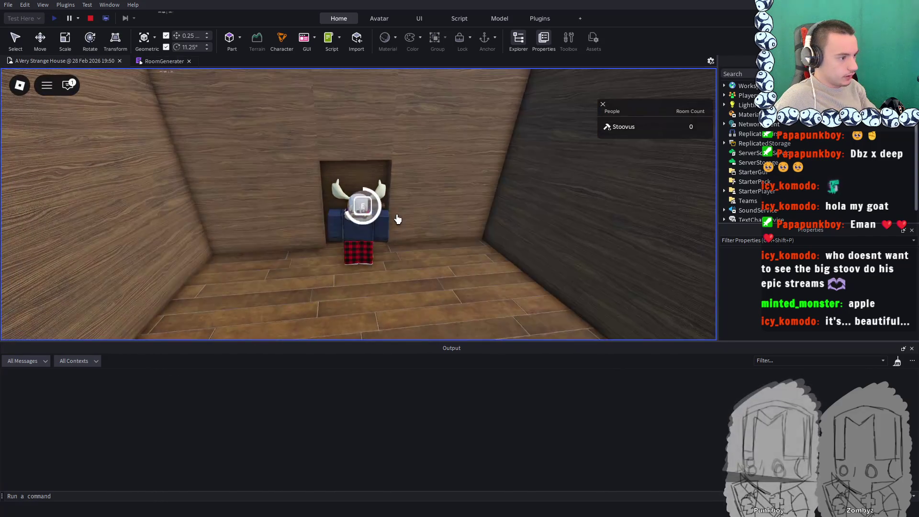
# Step: Open the door with E to spawn a room, then stop the playtest
pyautogui.scroll(-5, 396, 215)
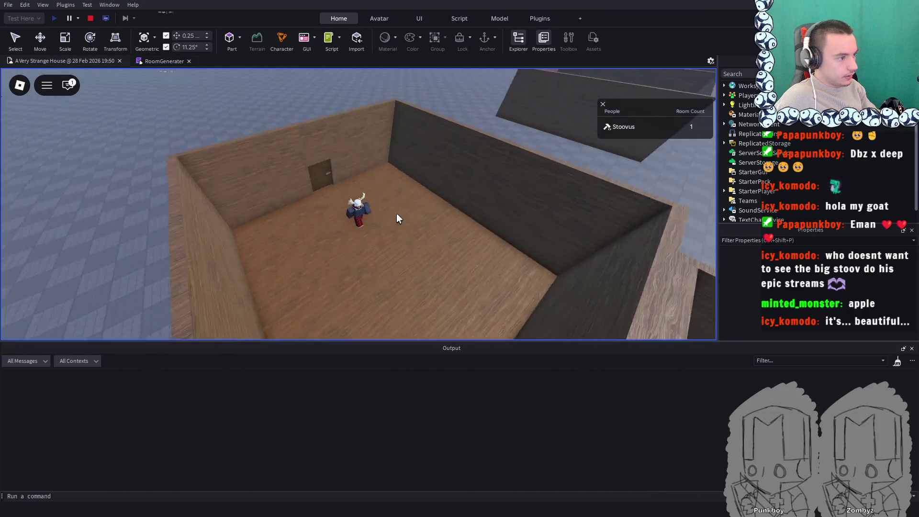
pyautogui.scroll(5, 397, 215)
pyautogui.press('e')
pyautogui.scroll(-5, 397, 213)
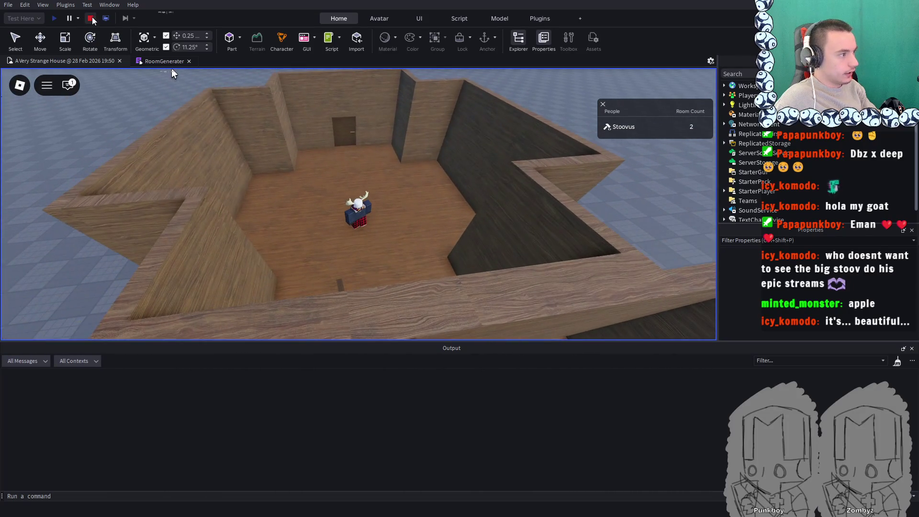
pyautogui.click(91, 19)
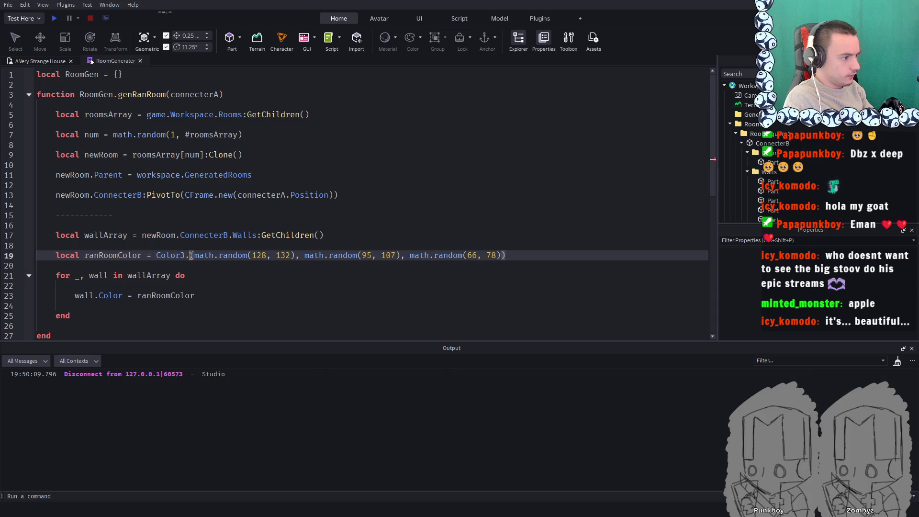
# Step: Start a new playtest and open the first doors, walking into each spawned room
pyautogui.press('Right')
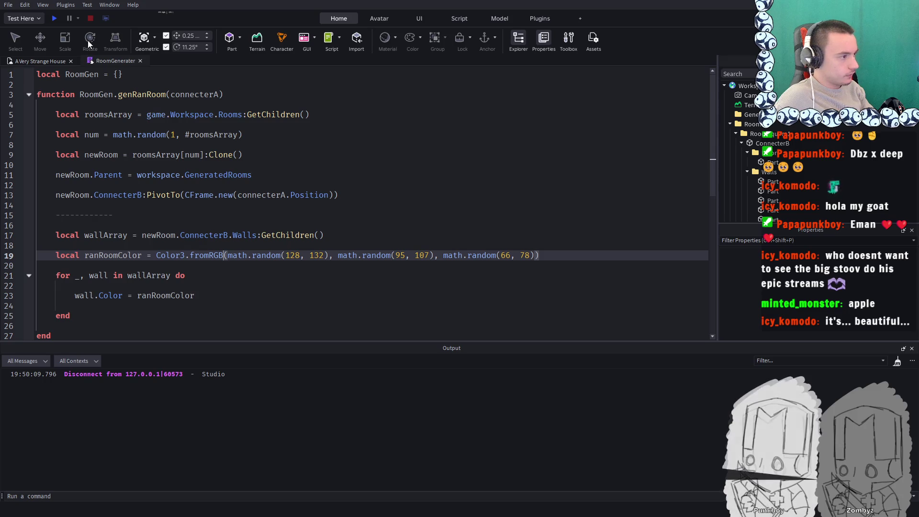
pyautogui.click(54, 18)
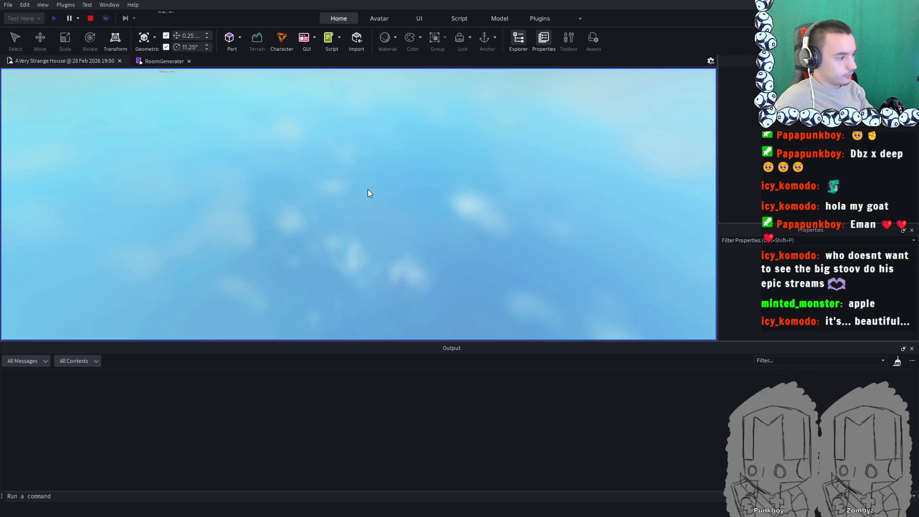
pyautogui.press('e')
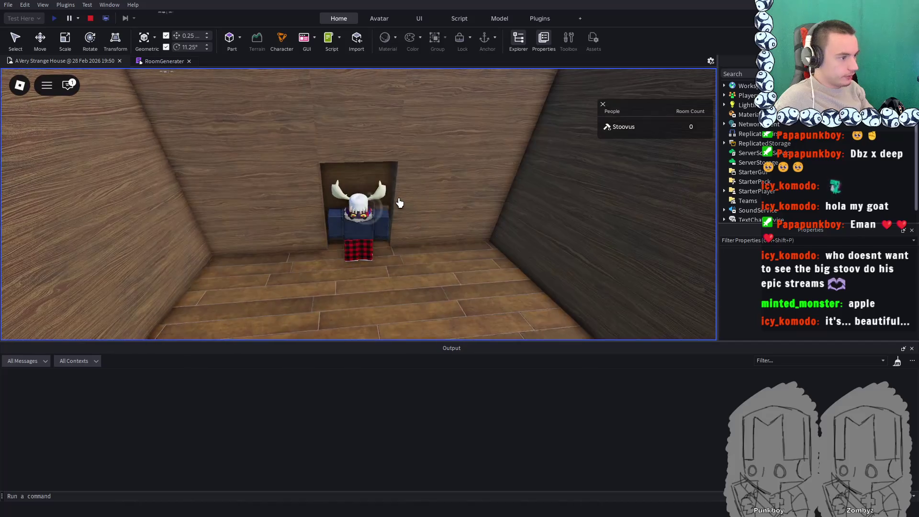
pyautogui.press('w')
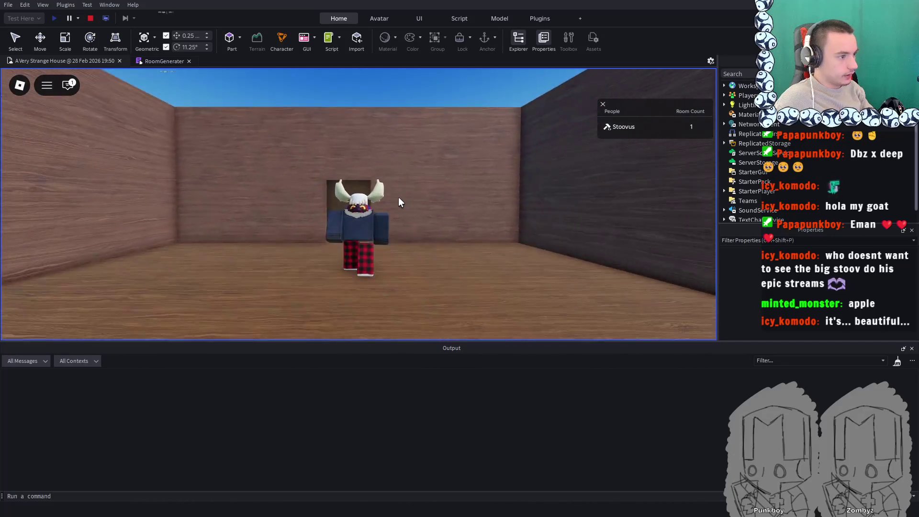
pyautogui.press('e')
pyautogui.press('w')
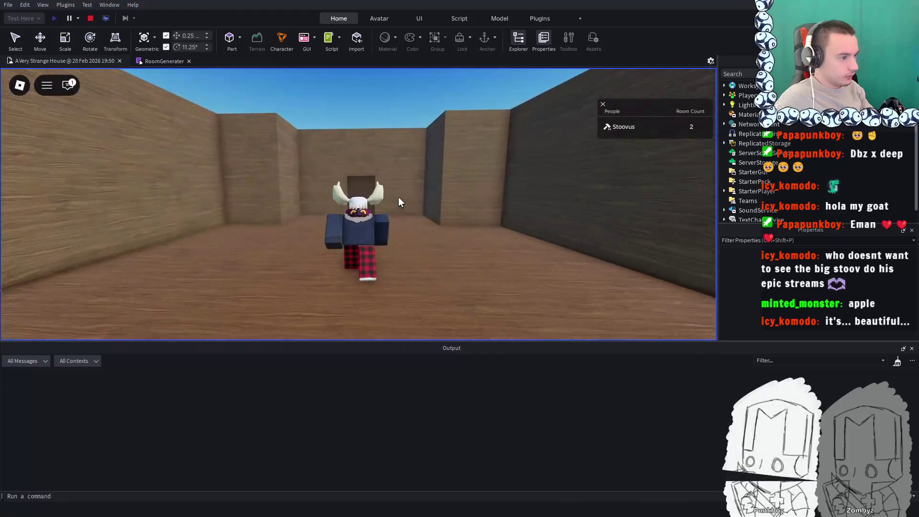
pyautogui.press('e')
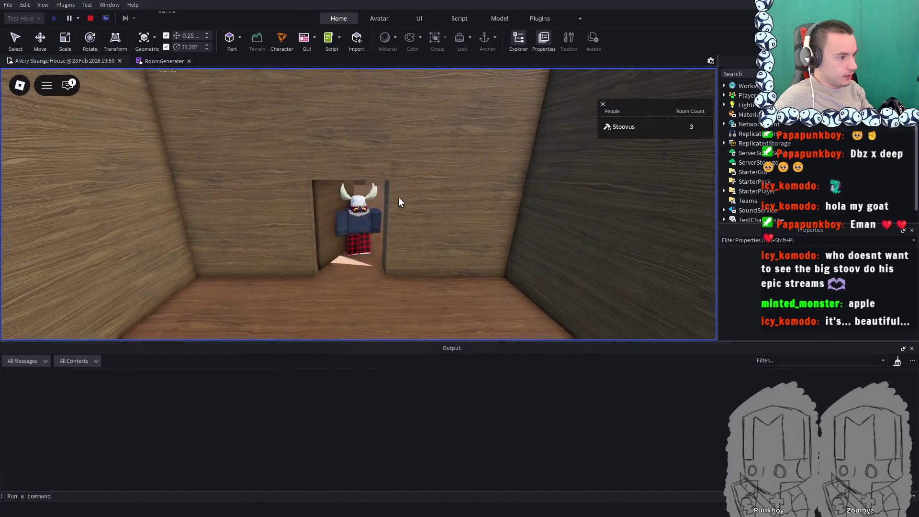
pyautogui.press('w')
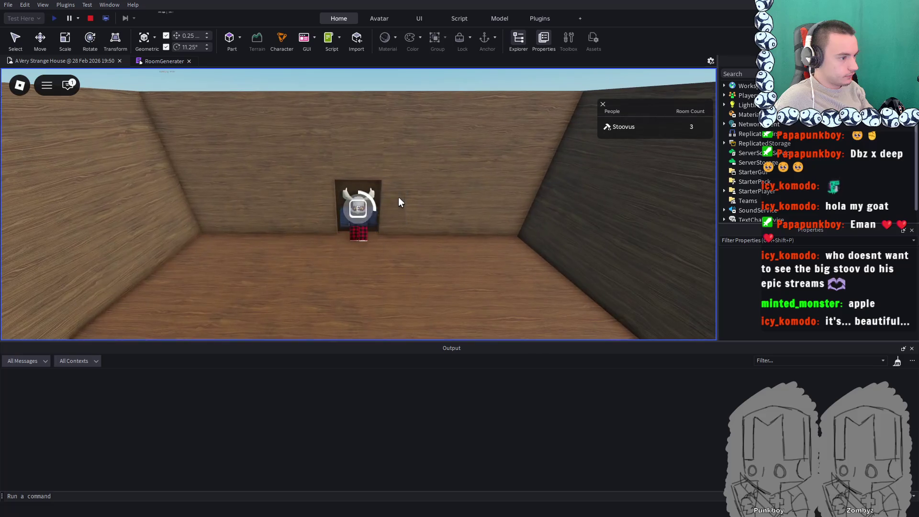
pyautogui.press('e')
pyautogui.press('w')
# Step: Keep opening further doors until the Room Count reaches 9
pyautogui.scroll(-5, 398, 196)
pyautogui.press('w')
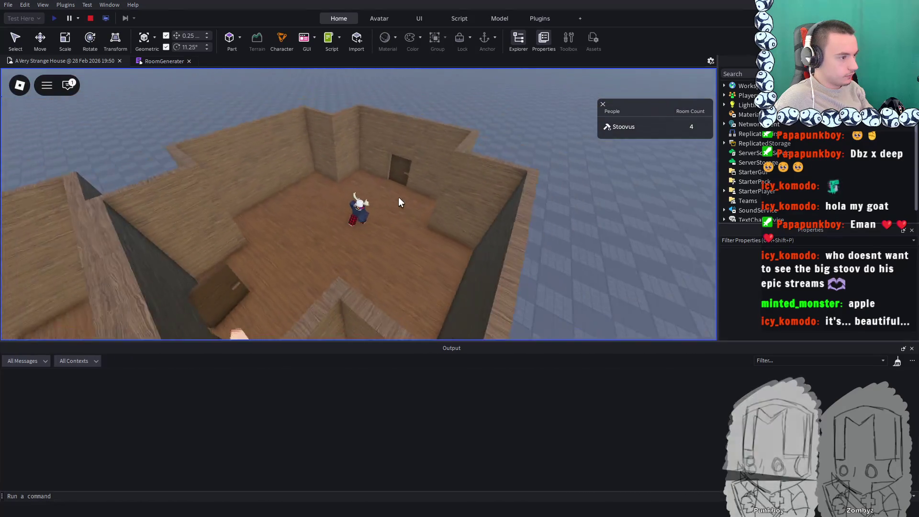
pyautogui.press('e')
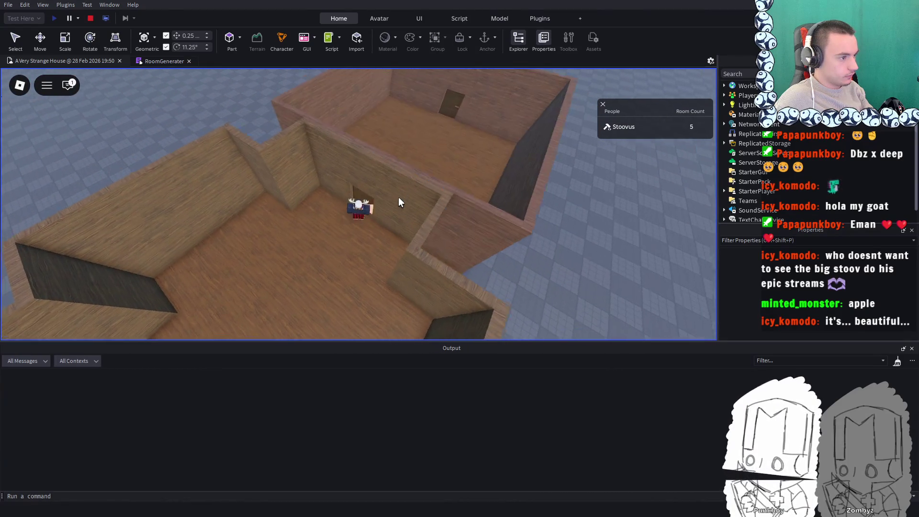
pyautogui.scroll(-10, 399, 198)
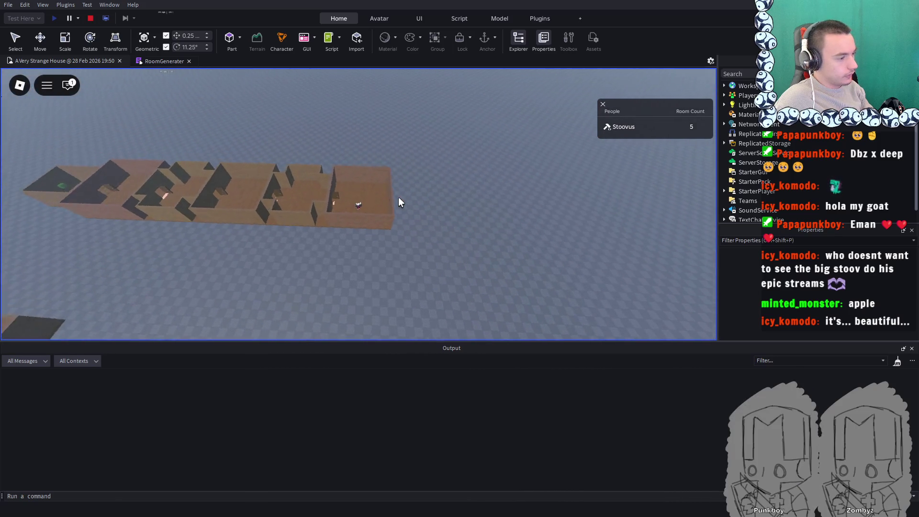
pyautogui.scroll(10, 399, 197)
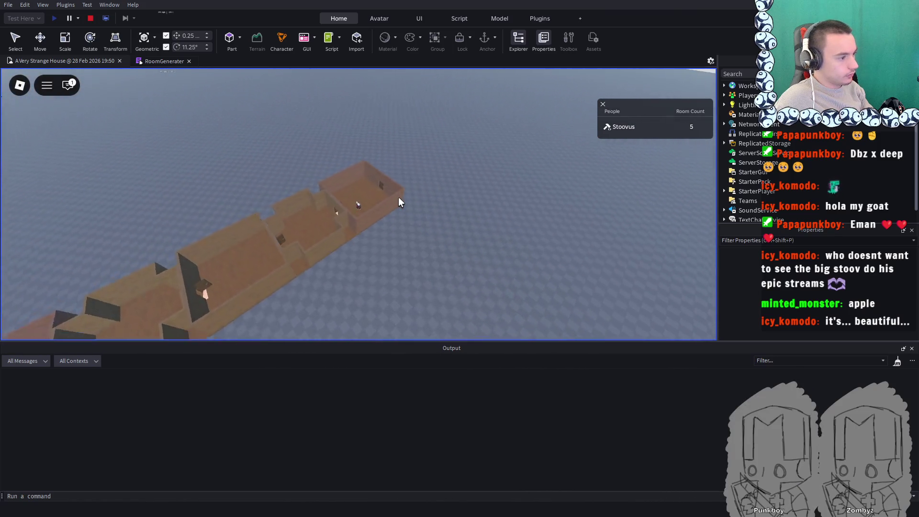
pyautogui.press('e')
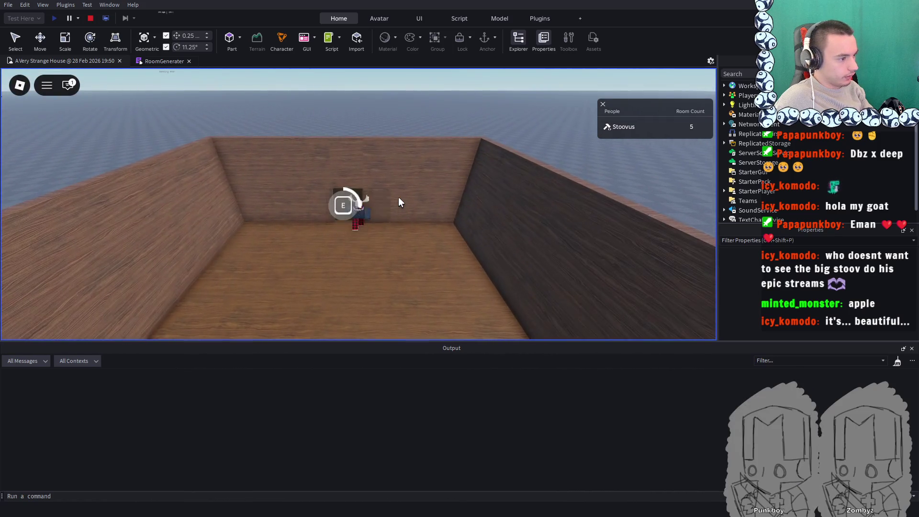
pyautogui.scroll(-10, 399, 196)
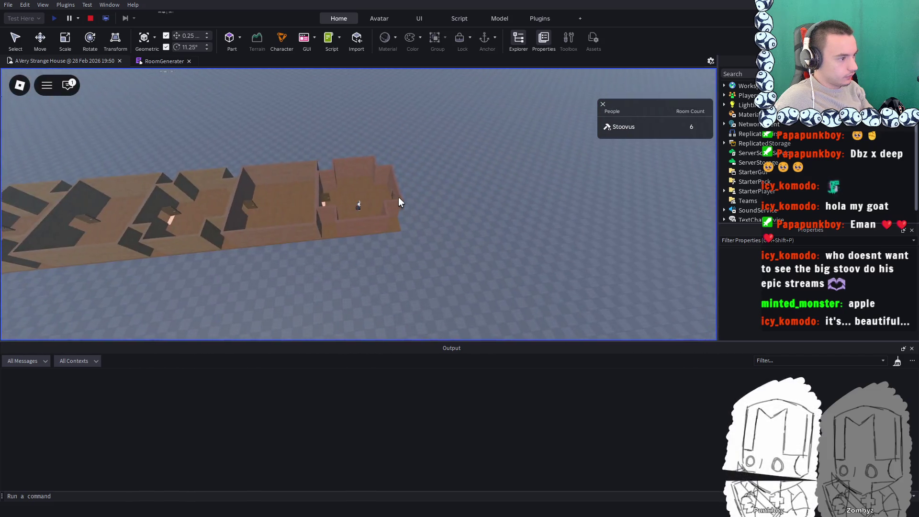
pyautogui.scroll(10, 398, 197)
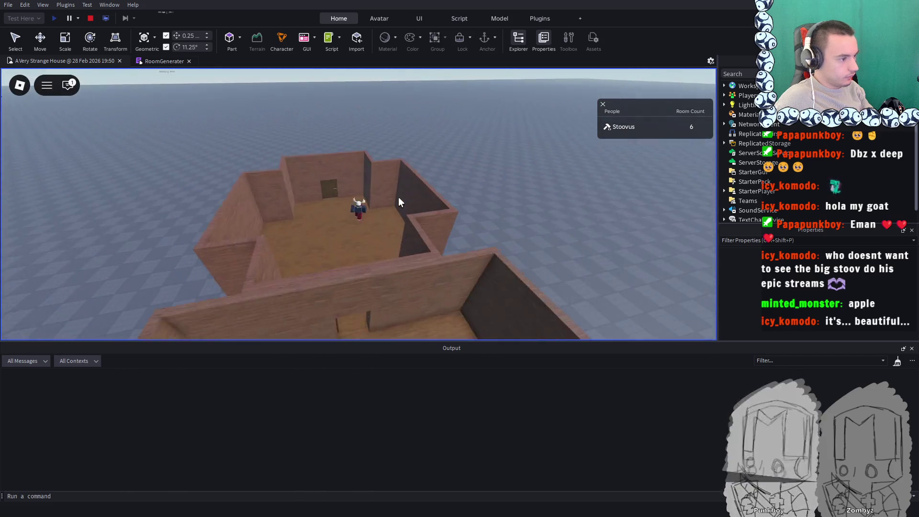
pyautogui.press('e')
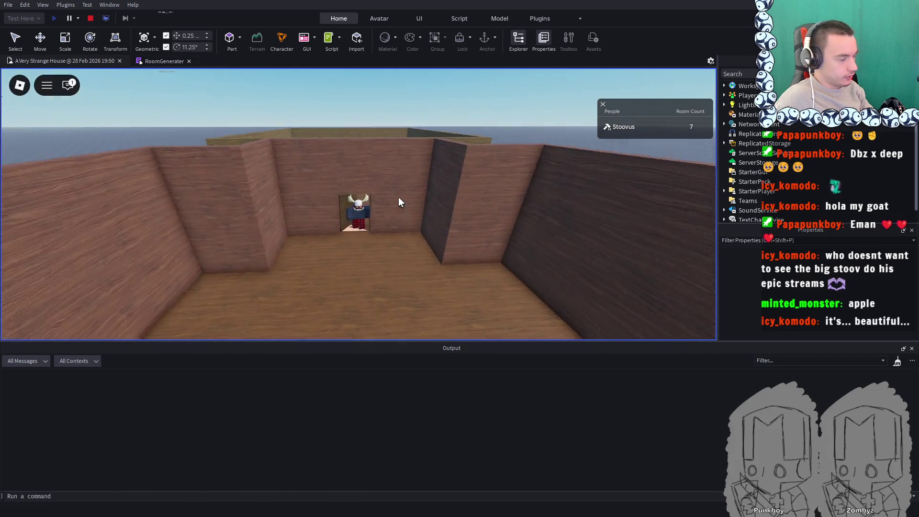
pyautogui.scroll(-10, 398, 196)
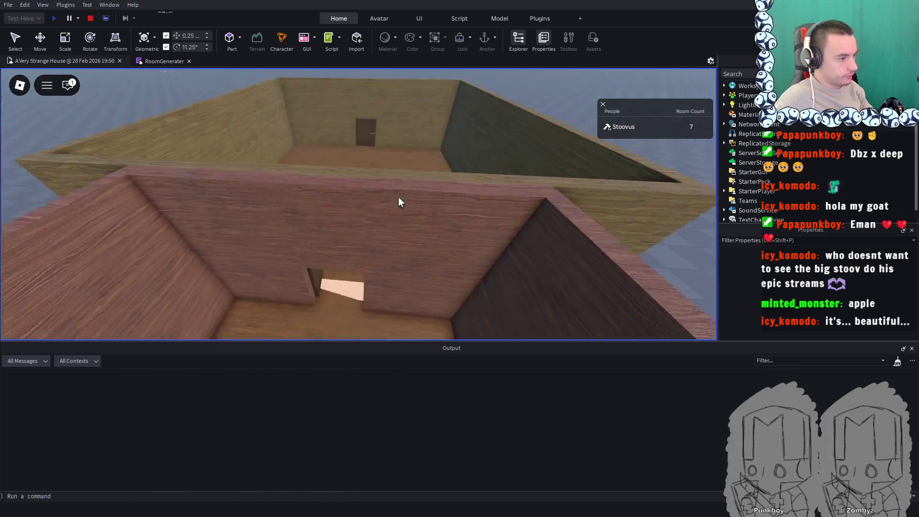
pyautogui.scroll(10, 399, 196)
pyautogui.press('e')
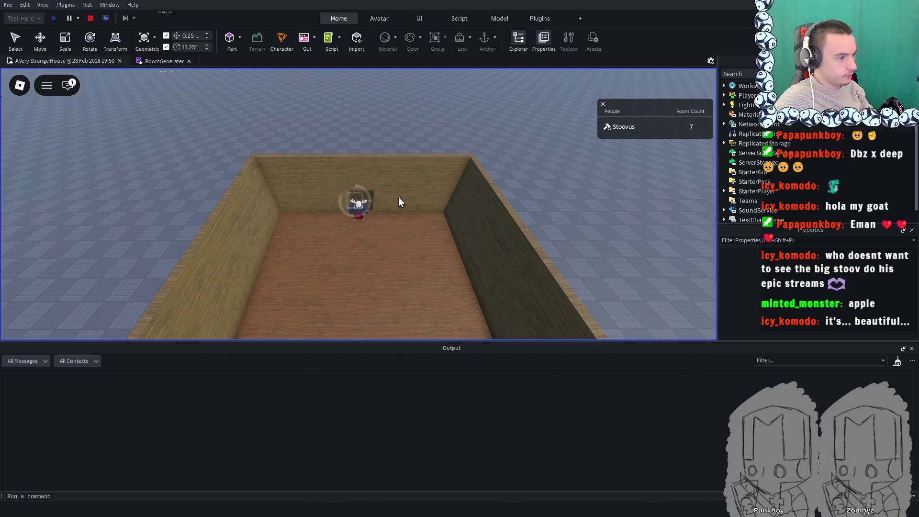
pyautogui.scroll(10, 398, 202)
pyautogui.scroll(-10, 399, 201)
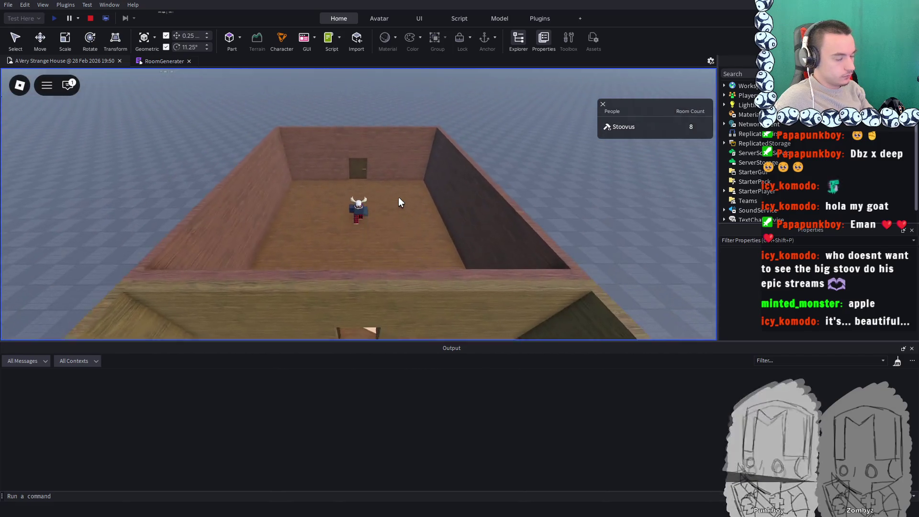
pyautogui.press('w')
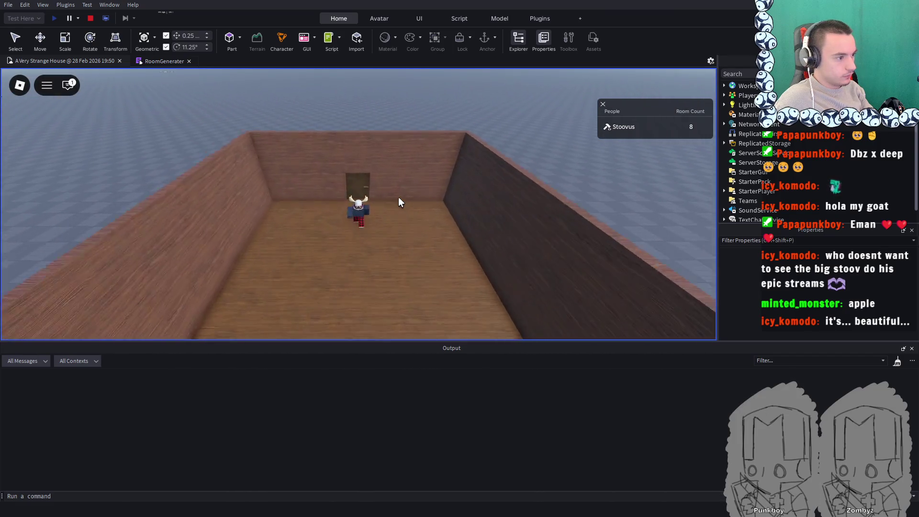
pyautogui.press('e')
pyautogui.scroll(-5, 398, 197)
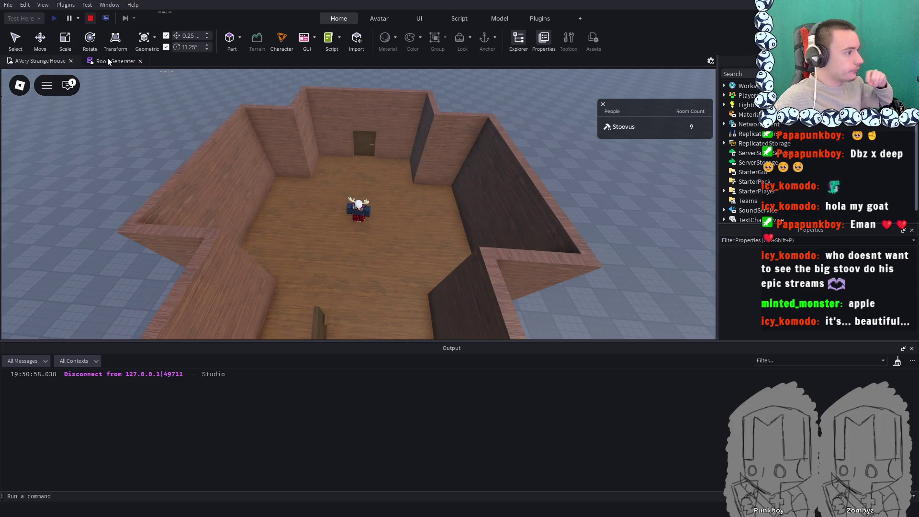
# Step: Stop the test and add 'for _, floor in floorArray do' after the wall-colour loop
pyautogui.hotkey('shift', 'F5')
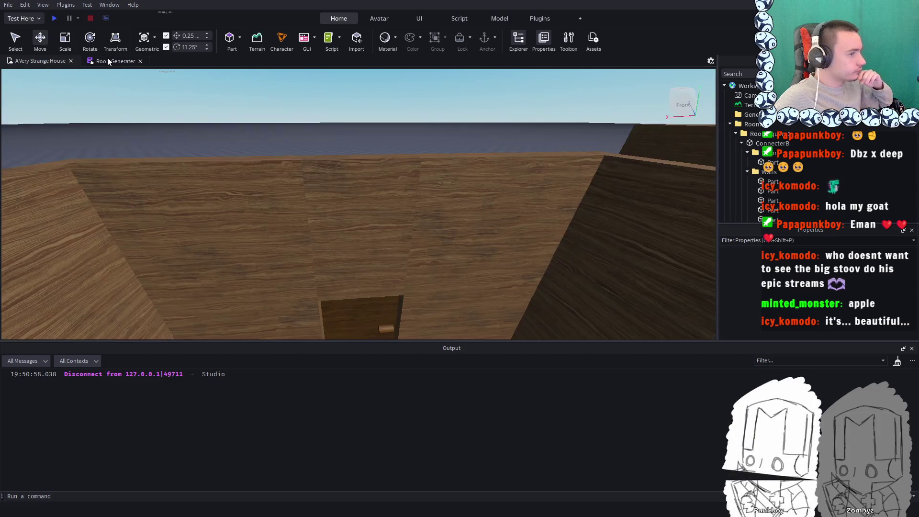
pyautogui.click(107, 61)
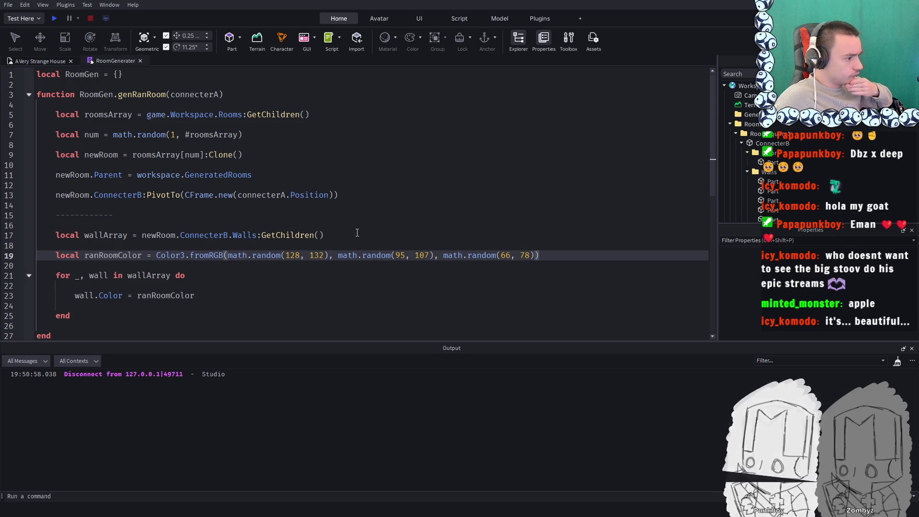
pyautogui.scroll(-1, 330, 242)
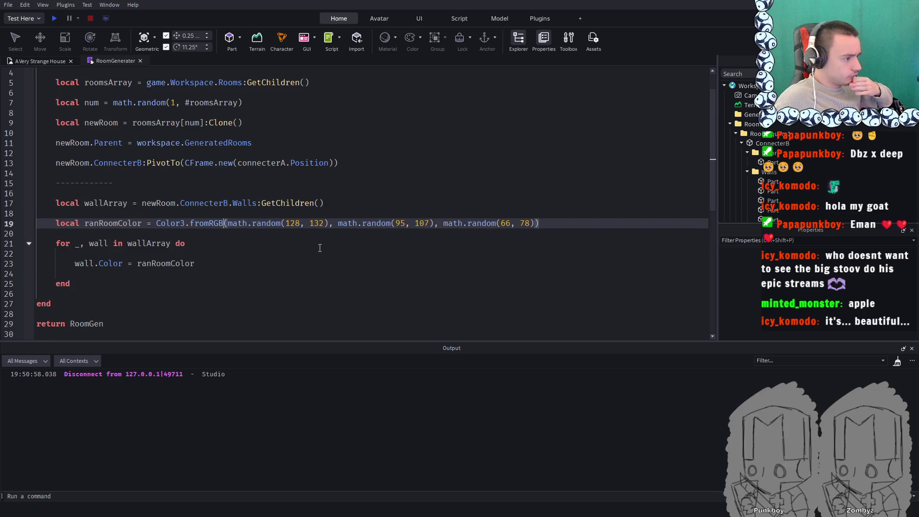
pyautogui.click(96, 283)
pyautogui.press('Return')
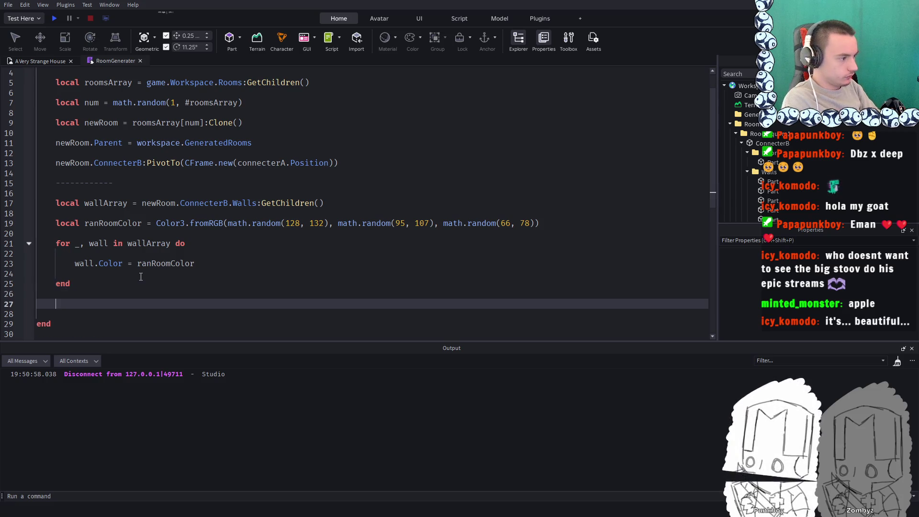
pyautogui.write('for _,')
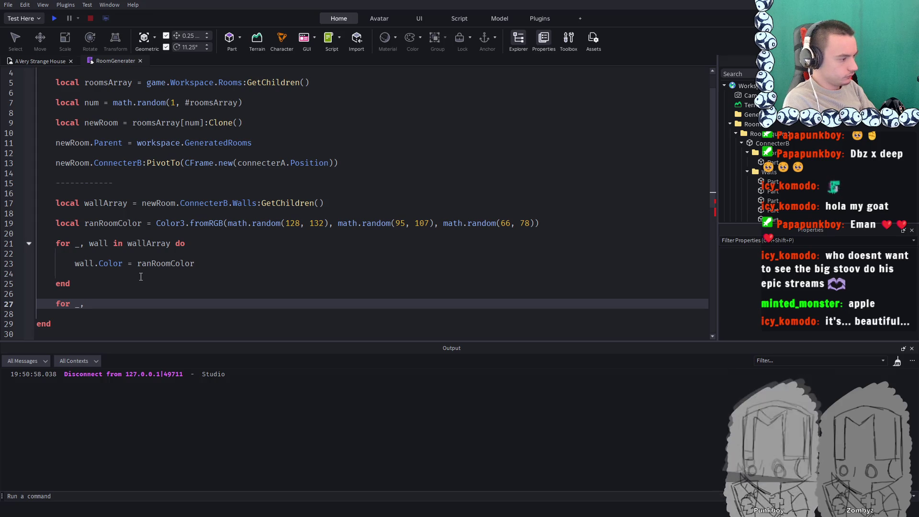
pyautogui.write(' floor')
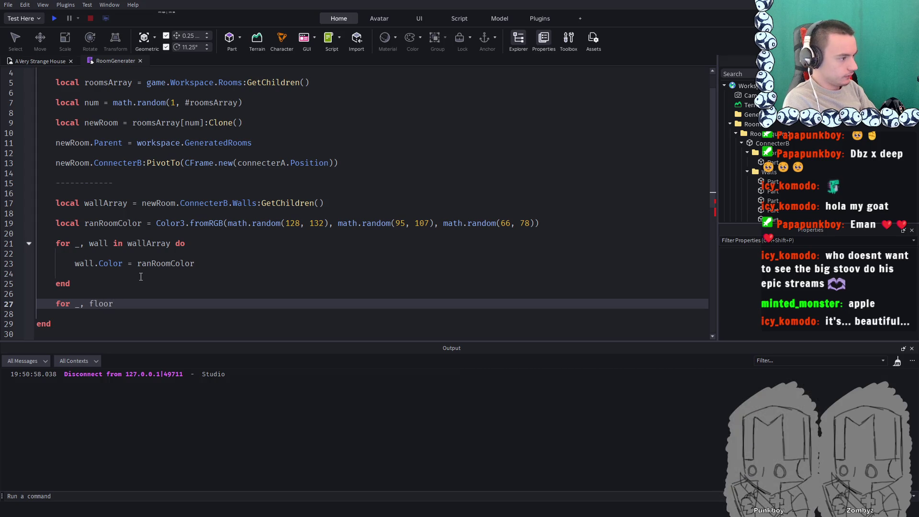
pyautogui.write(' in fl')
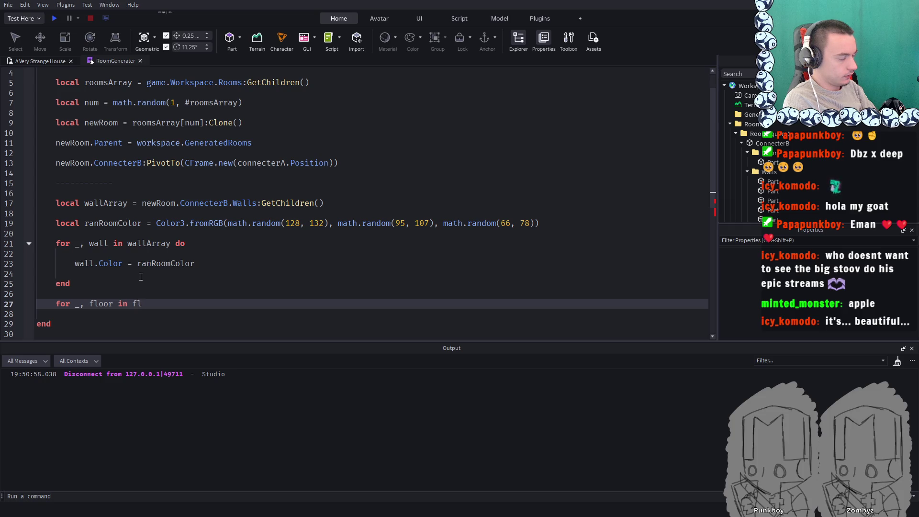
pyautogui.write('oorArra')
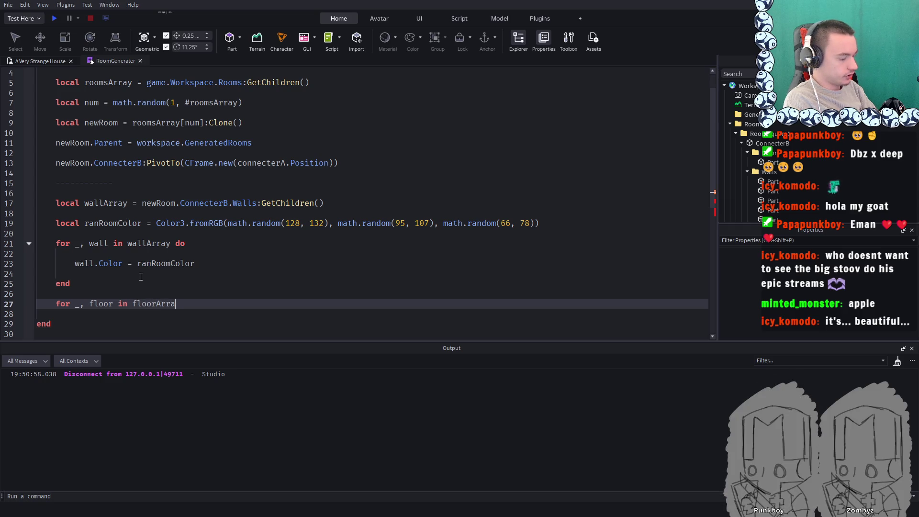
pyautogui.write('y do')
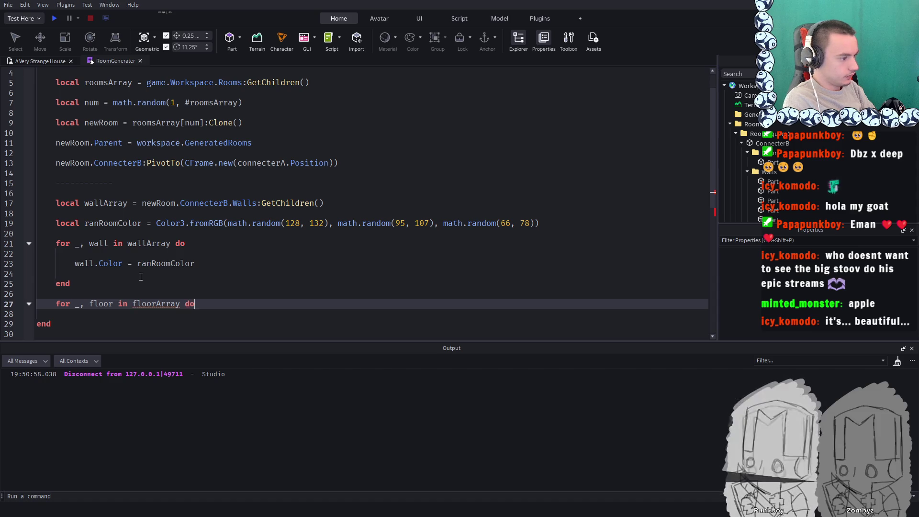
pyautogui.press('Return')
pyautogui.scroll(1, 140, 276)
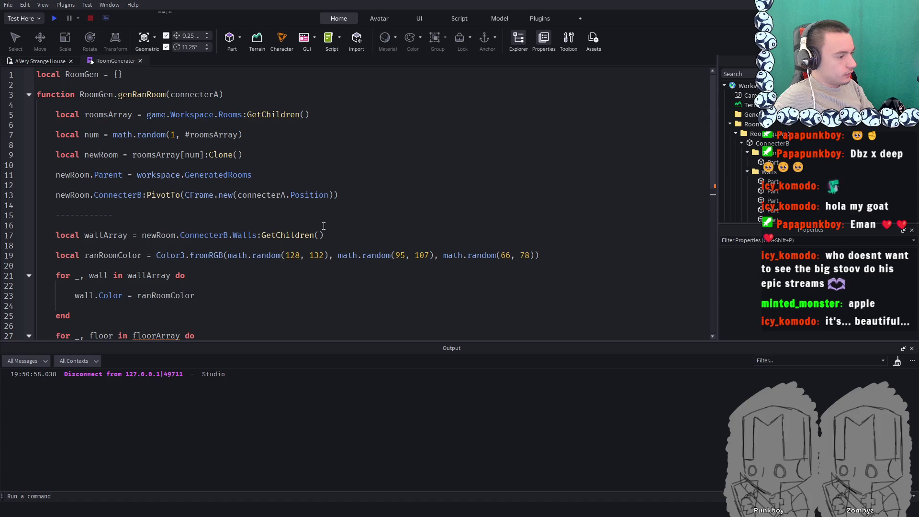
# Step: Add 'local floorArray = newRoom.ConnecterB.Floors:GetChildren()' below the wallArray line
pyautogui.click(340, 232)
pyautogui.press('Return')
pyautogui.press('Return')
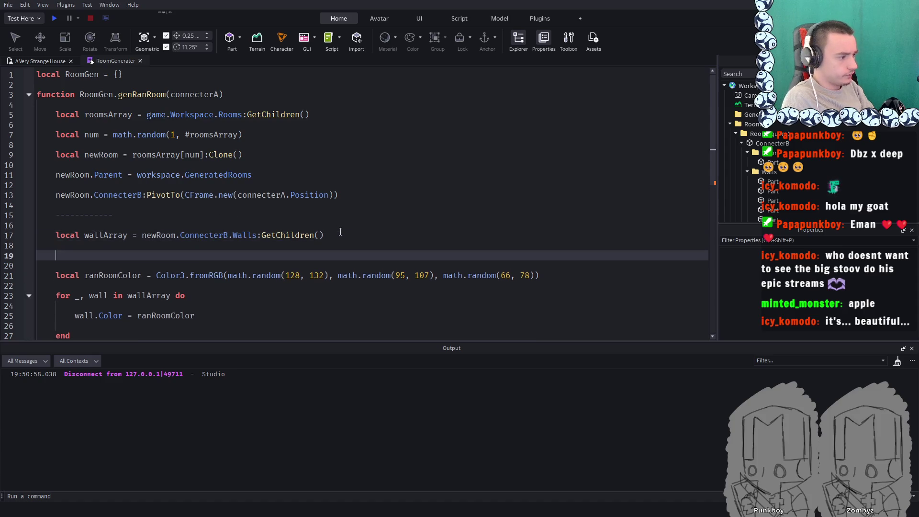
pyautogui.write('local fl')
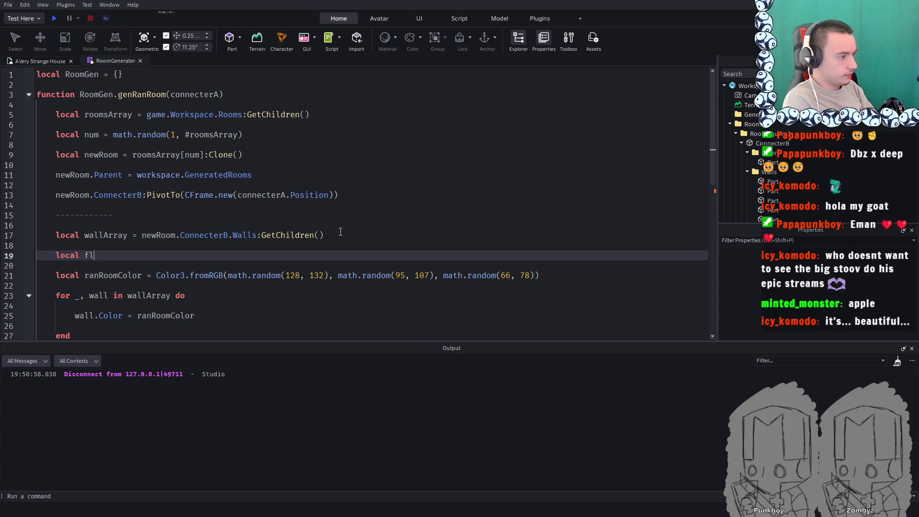
pyautogui.write('oorArray')
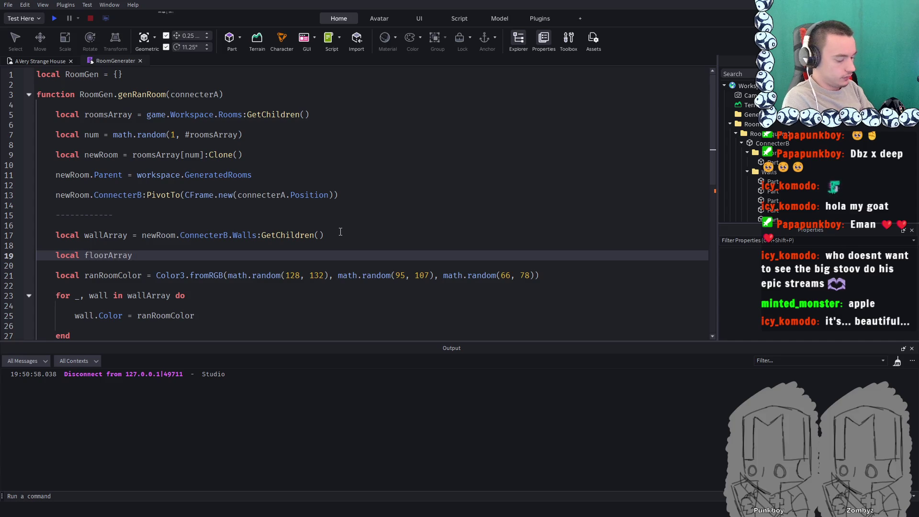
pyautogui.write(' = newRoom.Co')
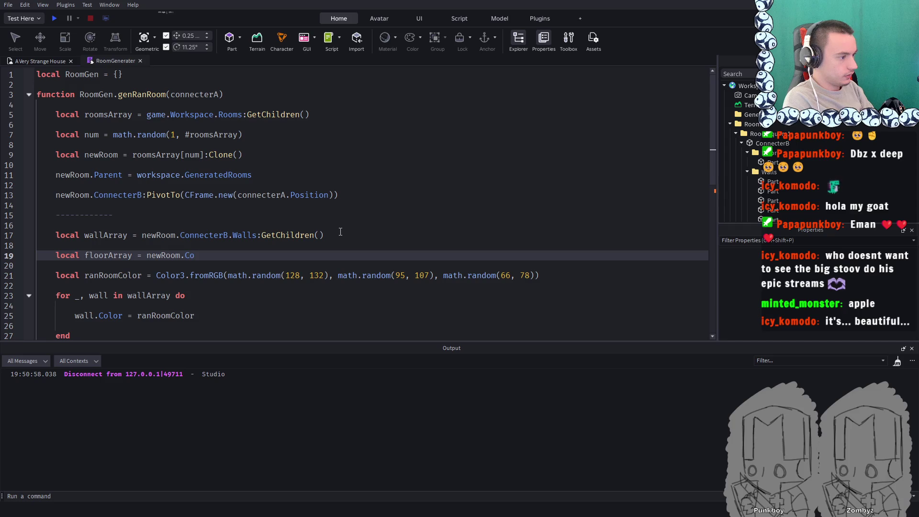
pyautogui.write('nnecterB')
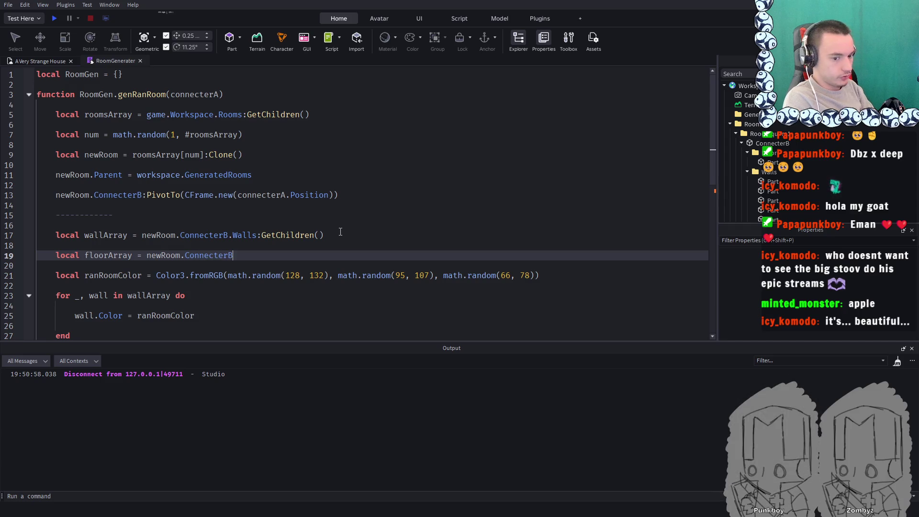
pyautogui.write('.')
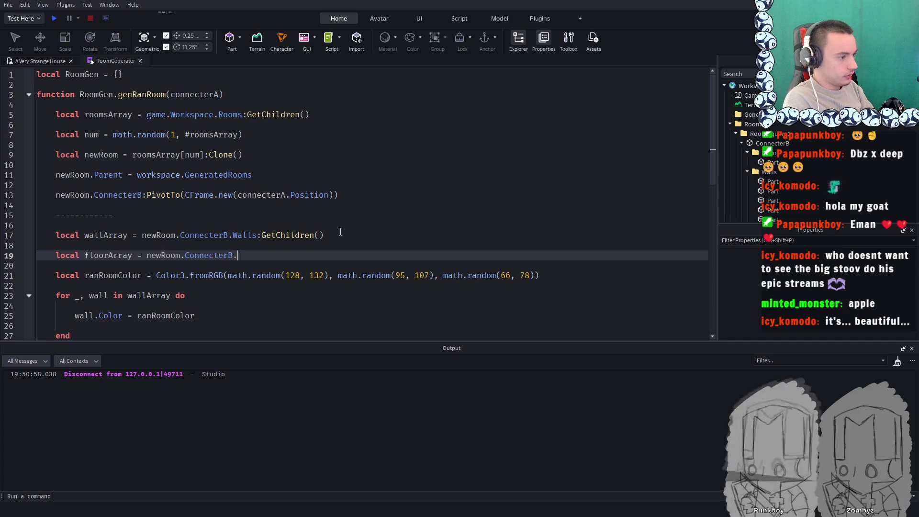
pyautogui.write('Floors')
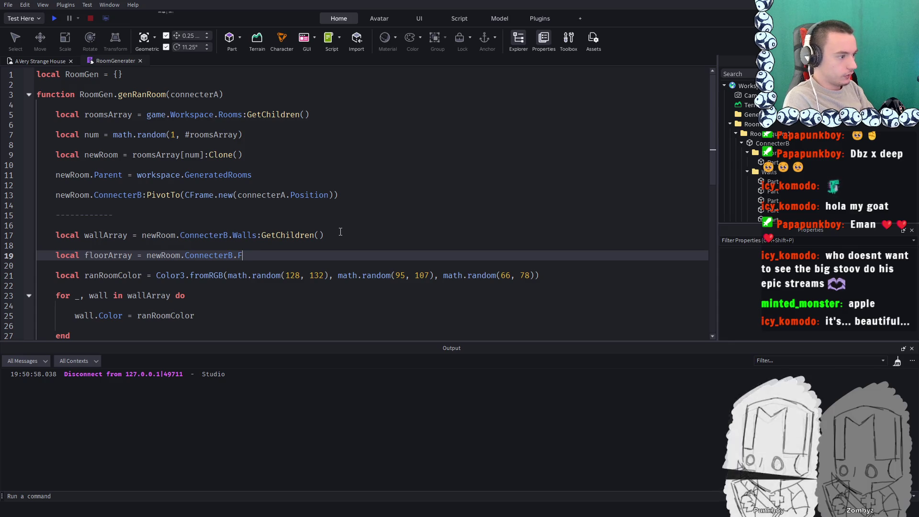
pyautogui.write(':G')
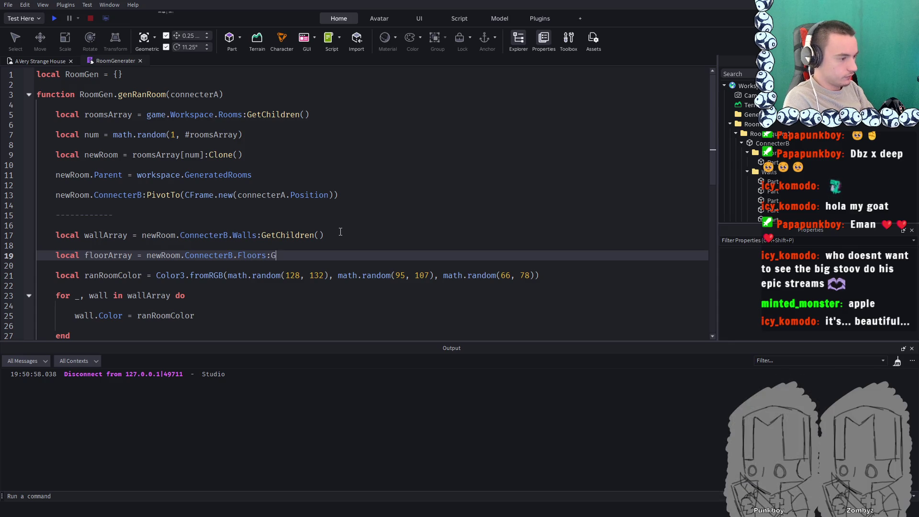
pyautogui.write('etCh')
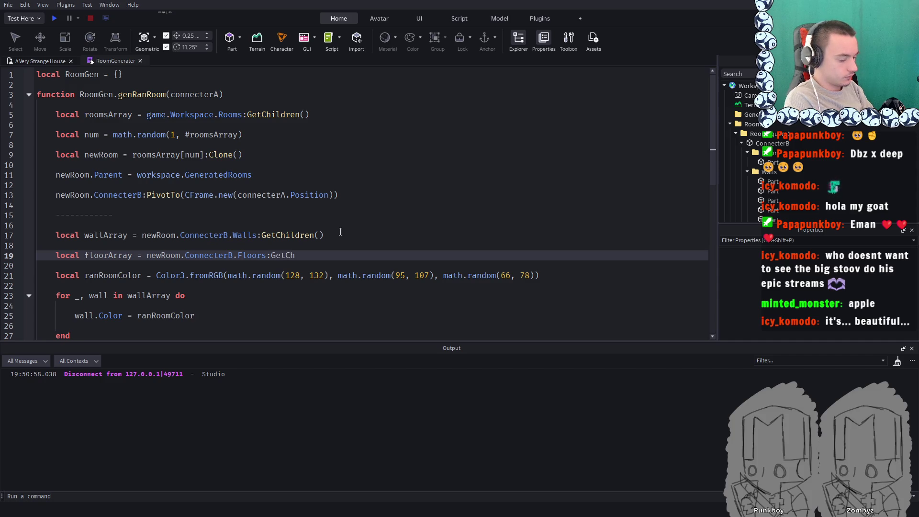
pyautogui.write('ildren()')
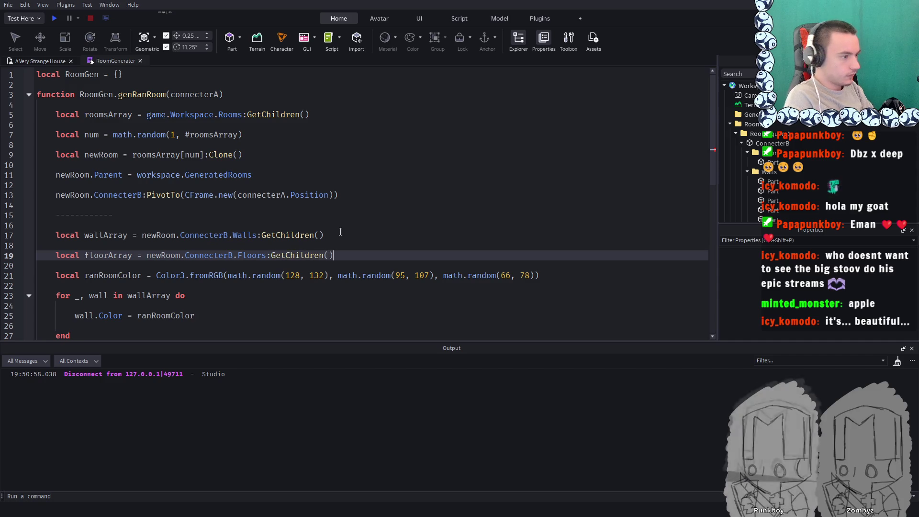
pyautogui.scroll(-2, 340, 231)
pyautogui.scroll(-3, 109, 198)
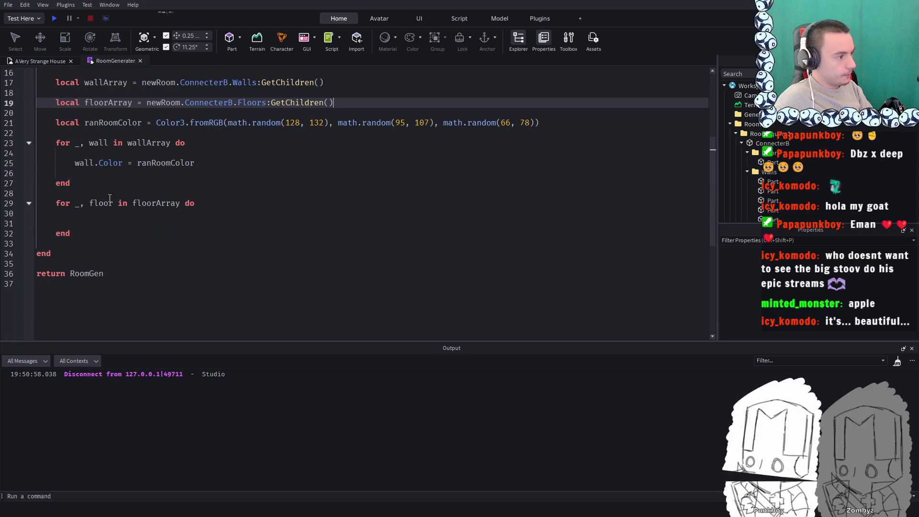
pyautogui.scroll(2, 109, 198)
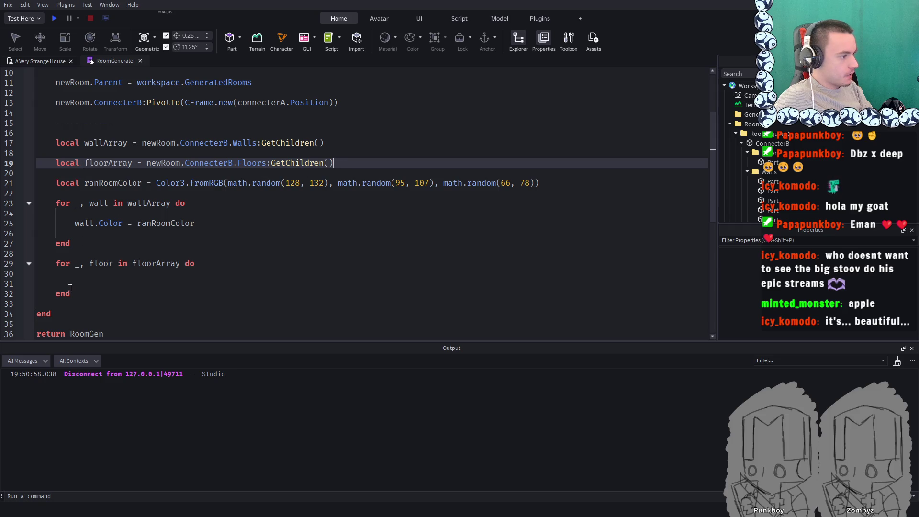
# Step: Begin the floor loop body with 'floor.Color = ranRoomColor'
pyautogui.click(112, 285)
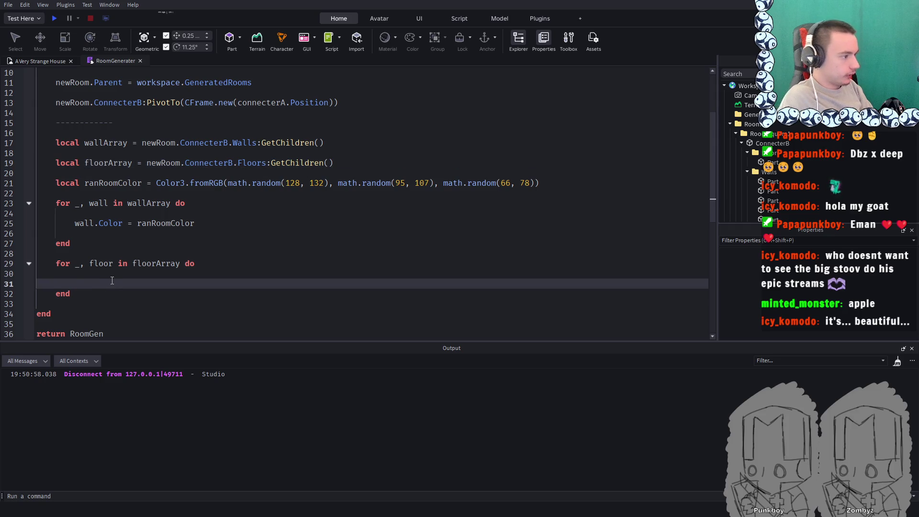
pyautogui.press('Return')
pyautogui.press('Up')
pyautogui.write('floor.co')
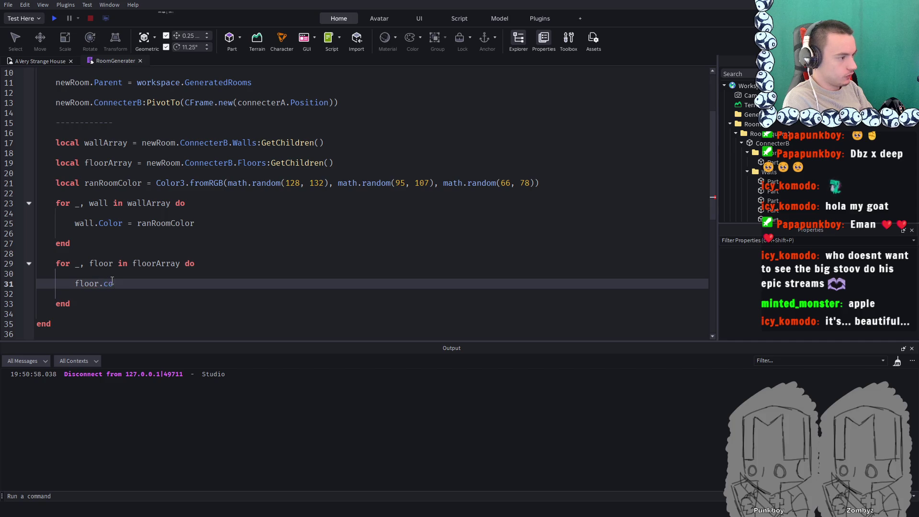
pyautogui.press('BackSpace')
pyautogui.press('BackSpace')
pyautogui.write('Color')
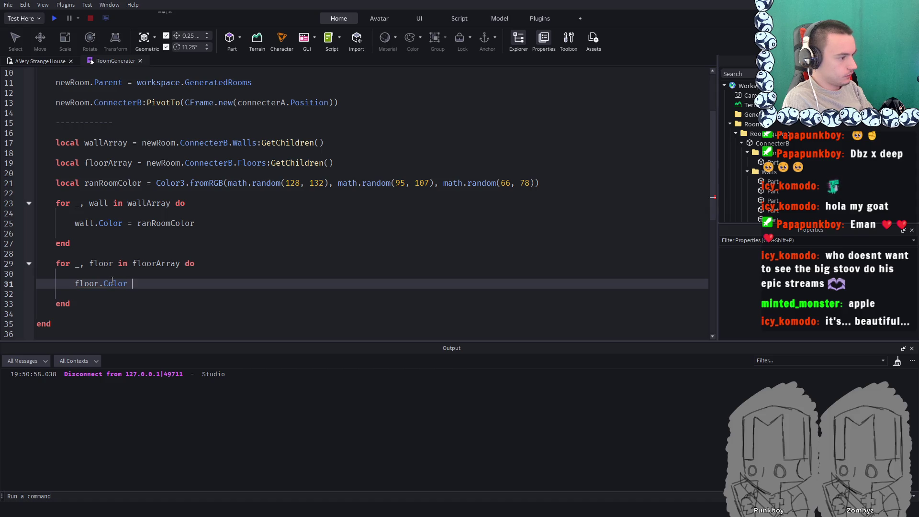
pyautogui.write(' = r')
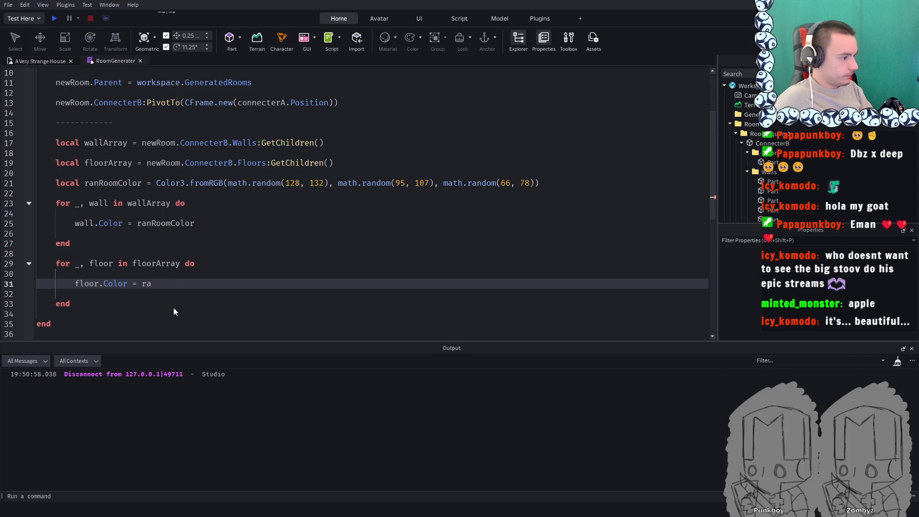
pyautogui.write('a')
pyautogui.press('Tab')
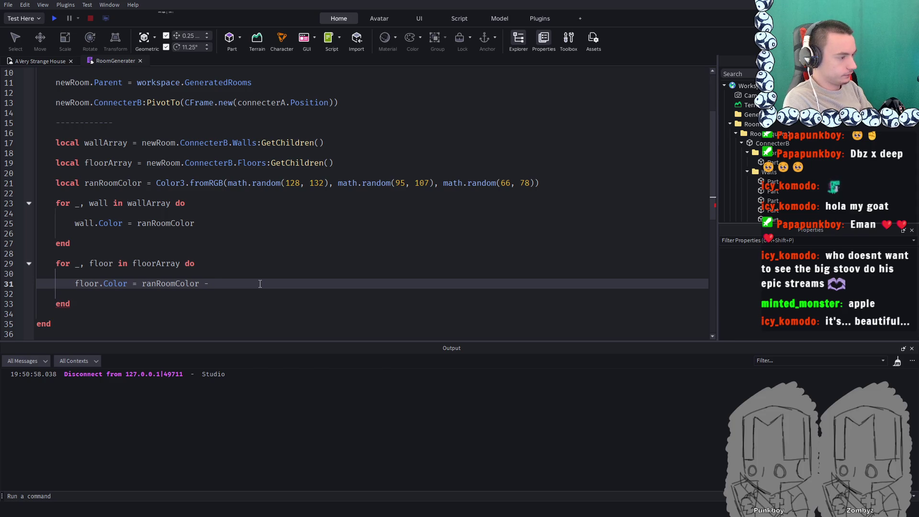
# Step: Complete the line as ranRoomColor - Color3.fromRGB(-5, -5, -5)
pyautogui.write(' Color3.')
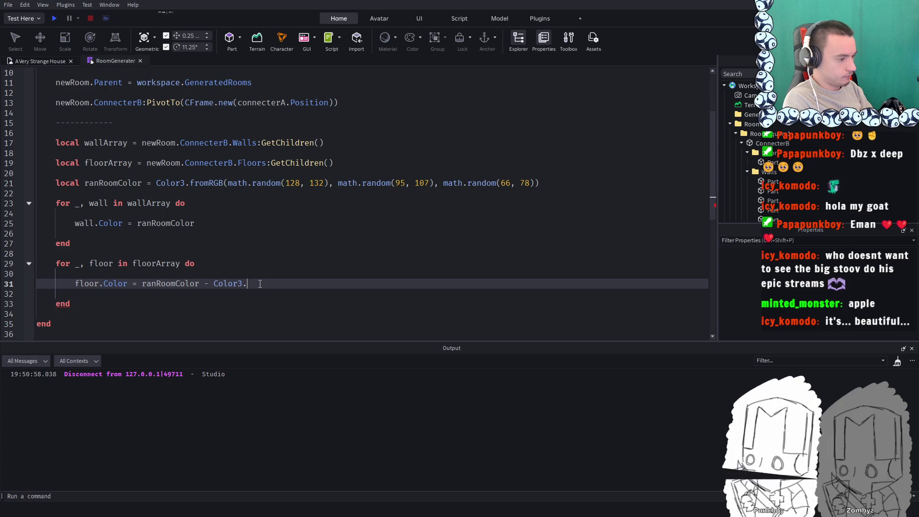
pyautogui.press('BackSpace')
pyautogui.press('BackSpace')
pyautogui.press('BackSpace')
pyautogui.press('BackSpace')
pyautogui.press('BackSpace')
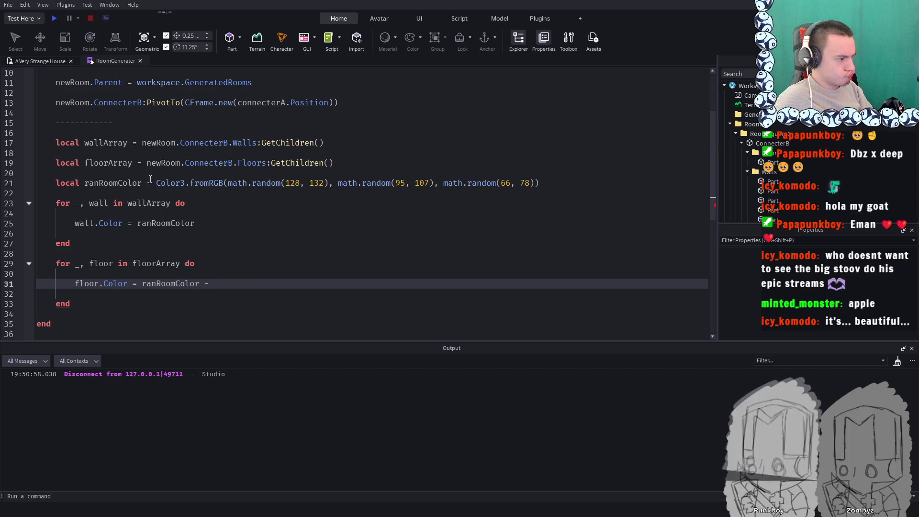
pyautogui.write(' .co')
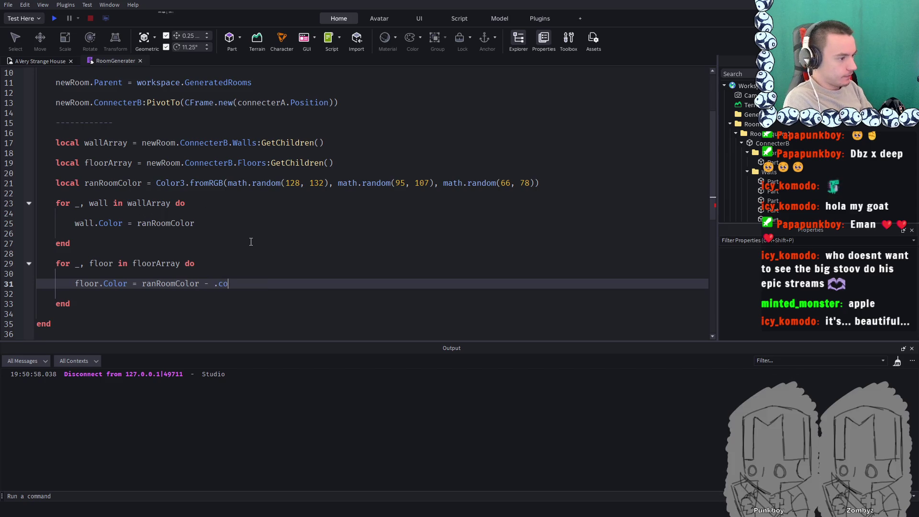
pyautogui.press('BackSpace')
pyautogui.press('BackSpace')
pyautogui.write('color3')
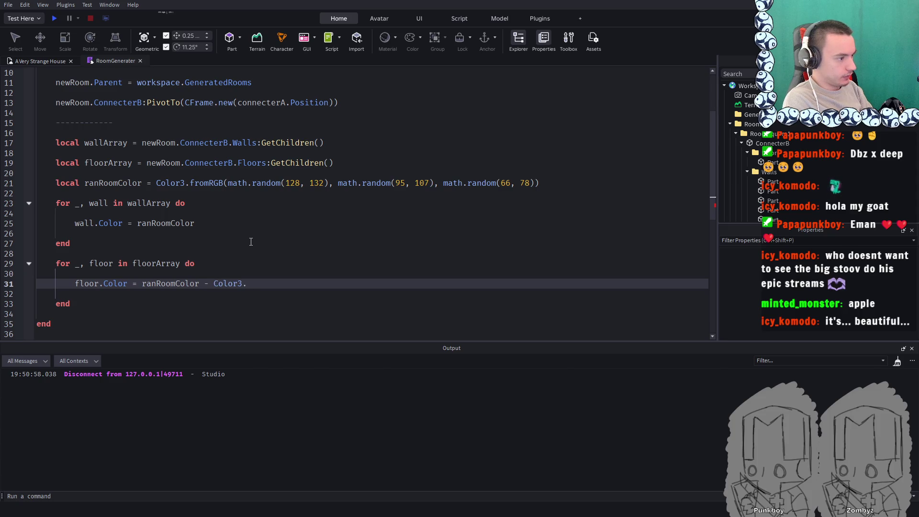
pyautogui.write('f')
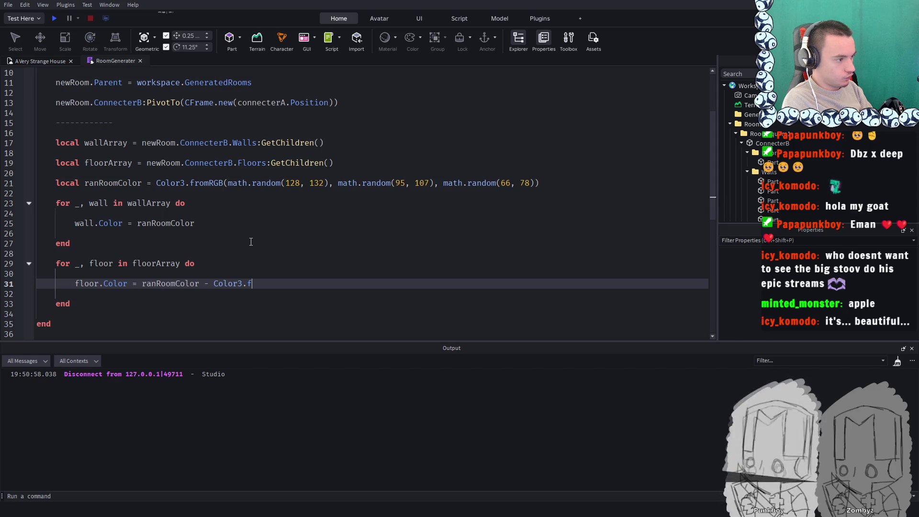
pyautogui.write('romRGB(')
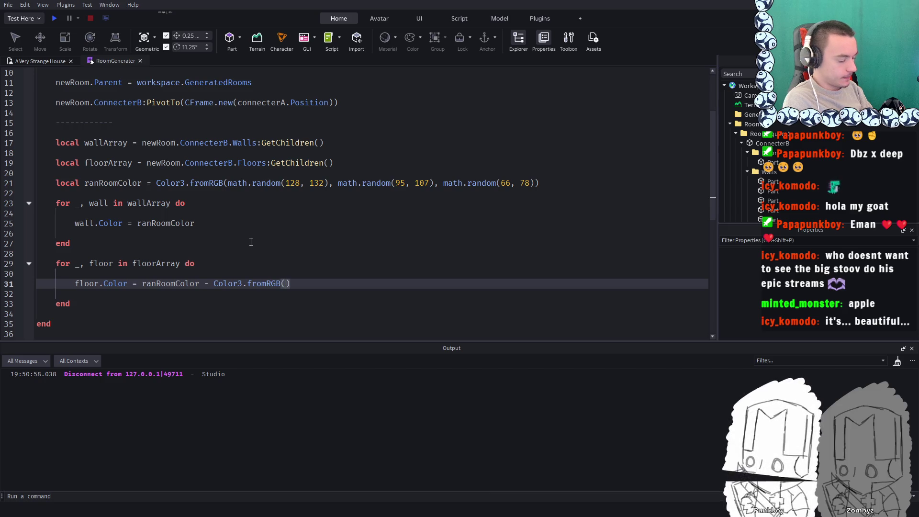
pyautogui.write('-')
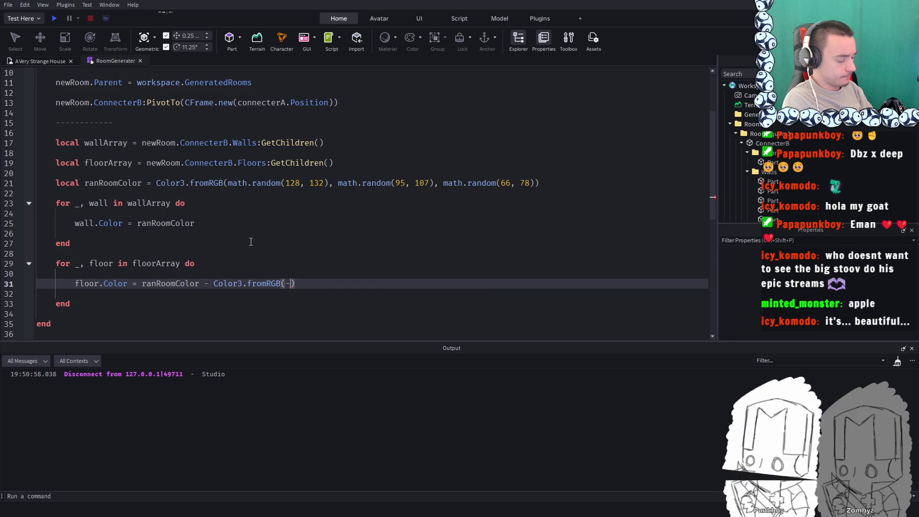
pyautogui.write('5, -5')
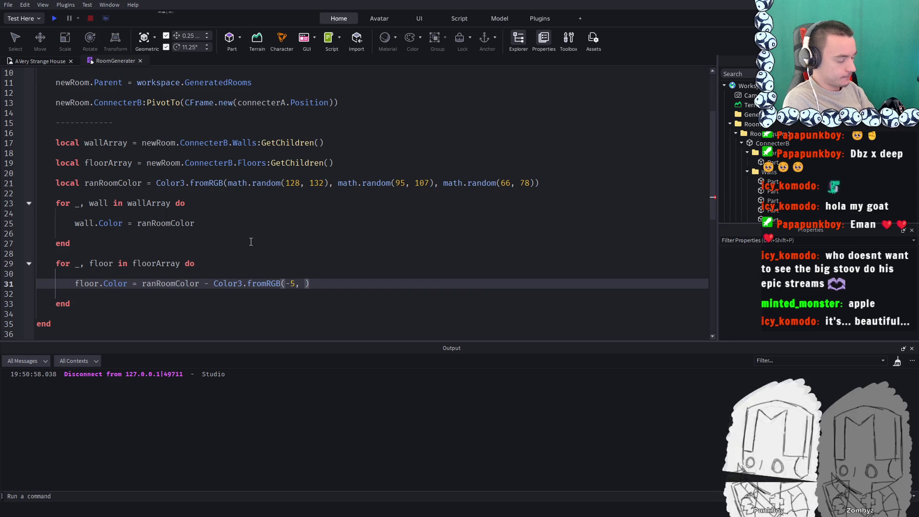
pyautogui.write(', -5, ')
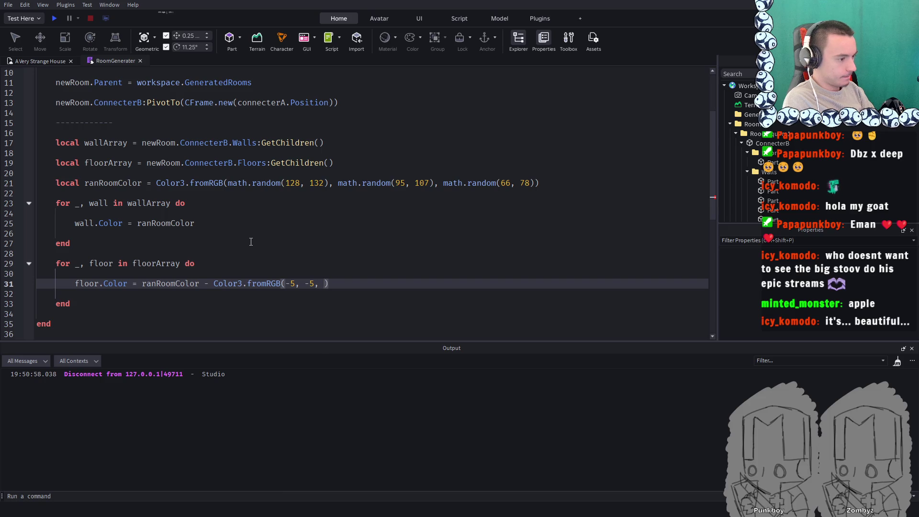
pyautogui.write('5')
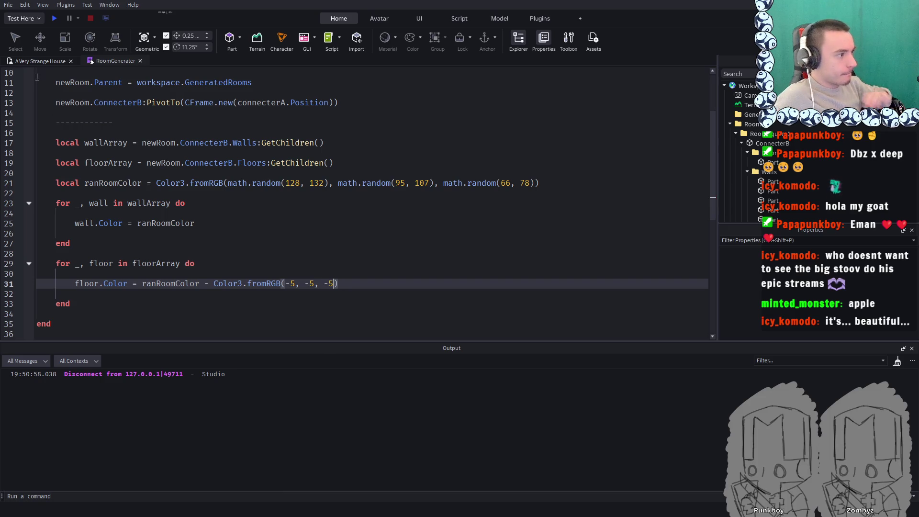
# Step: In the place view, drag a wood part left out of the room and edit its colour
pyautogui.click(36, 63)
pyautogui.scroll(-5, 393, 193)
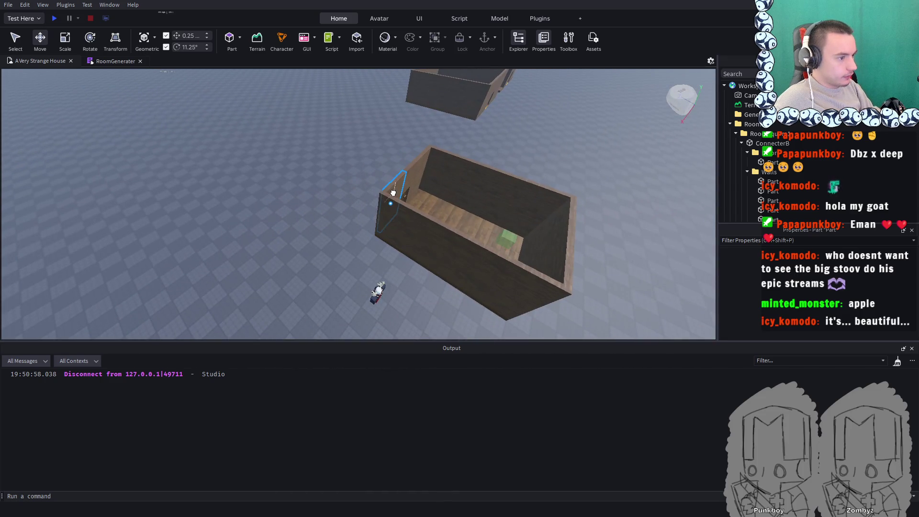
pyautogui.moveTo(393, 192)
pyautogui.mouseDown()
pyautogui.moveTo(363, 162)
pyautogui.moveTo(253, 196)
pyautogui.mouseUp()
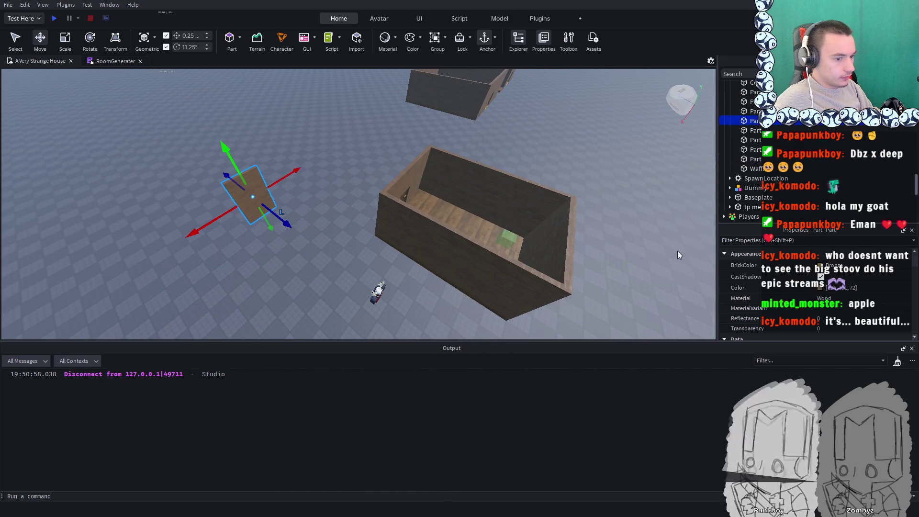
pyautogui.click(819, 287)
# Step: Set the part's colour to 0,0,0, then undo the change
pyautogui.write('0,0,0')
pyautogui.press('Return')
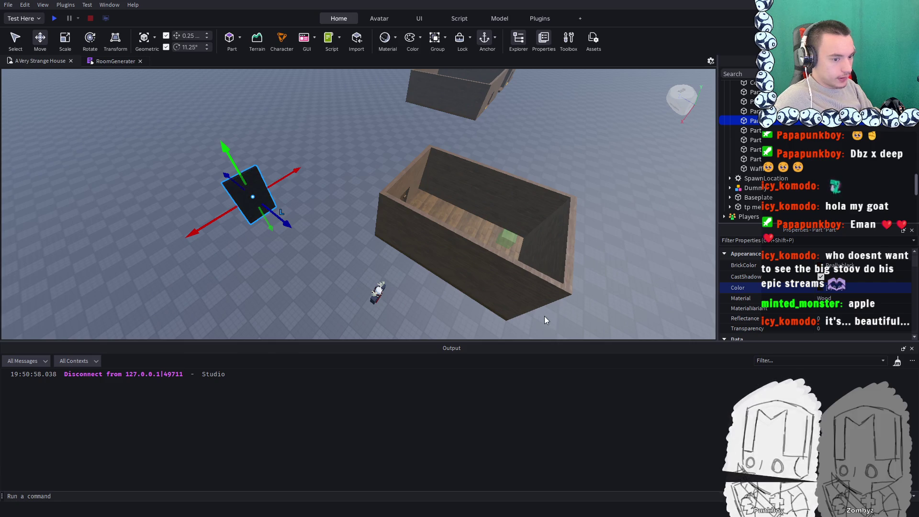
pyautogui.hotkey('ctrl', 'z')
# Step: Change the first two floor offset values on line 31 from -5 to -15
pyautogui.click(117, 62)
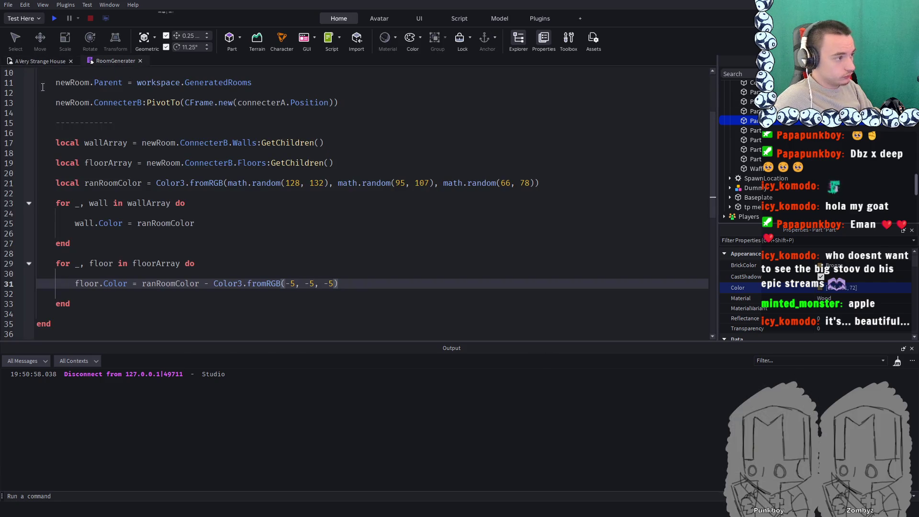
pyautogui.click(290, 284)
pyautogui.write('1')
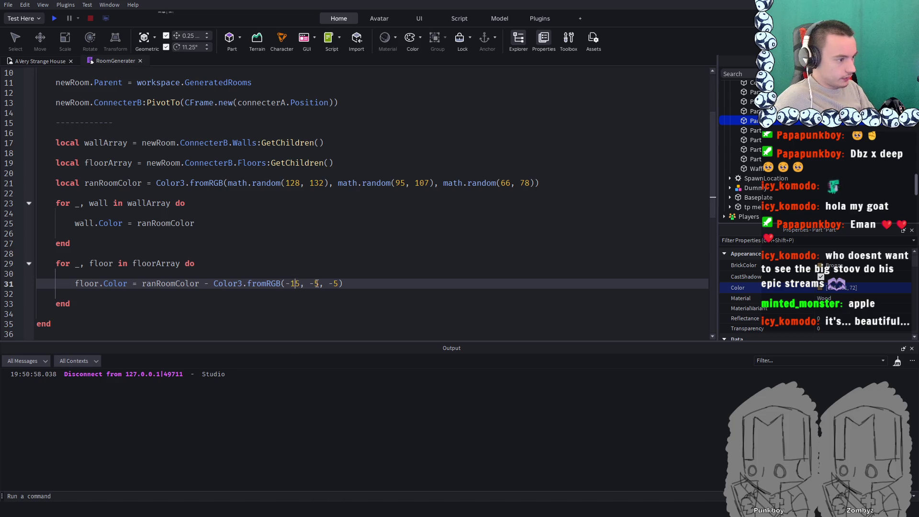
pyautogui.click(315, 284)
pyautogui.write('1')
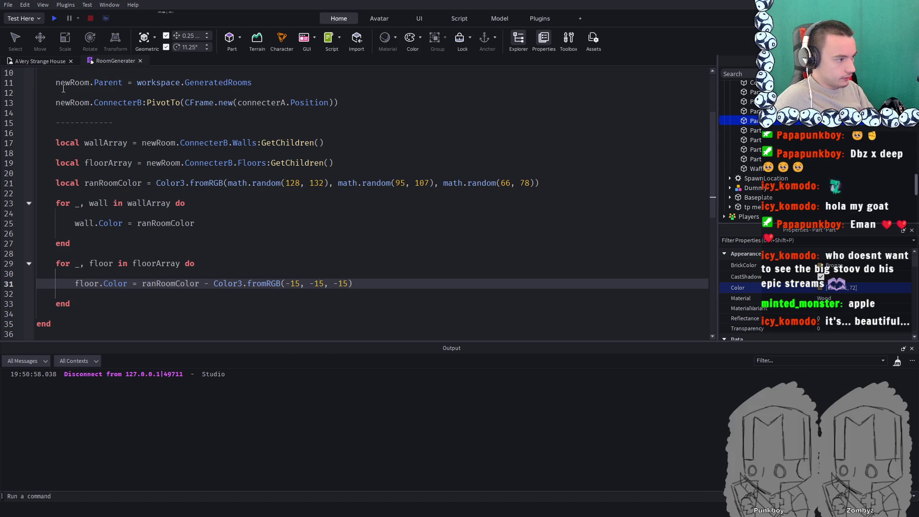
# Step: Playtest, open the door, and jump to the Output error on line 31
pyautogui.click(29, 61)
pyautogui.press('w')
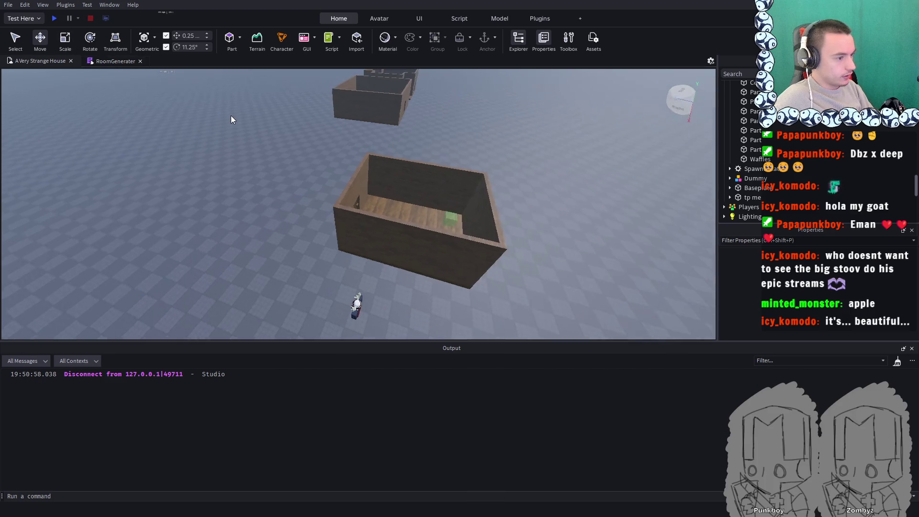
pyautogui.press('F5')
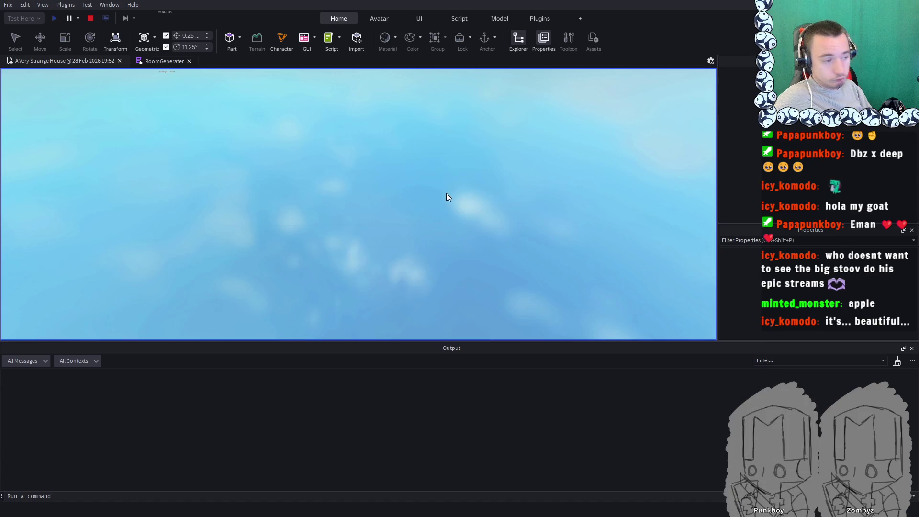
pyautogui.press('w')
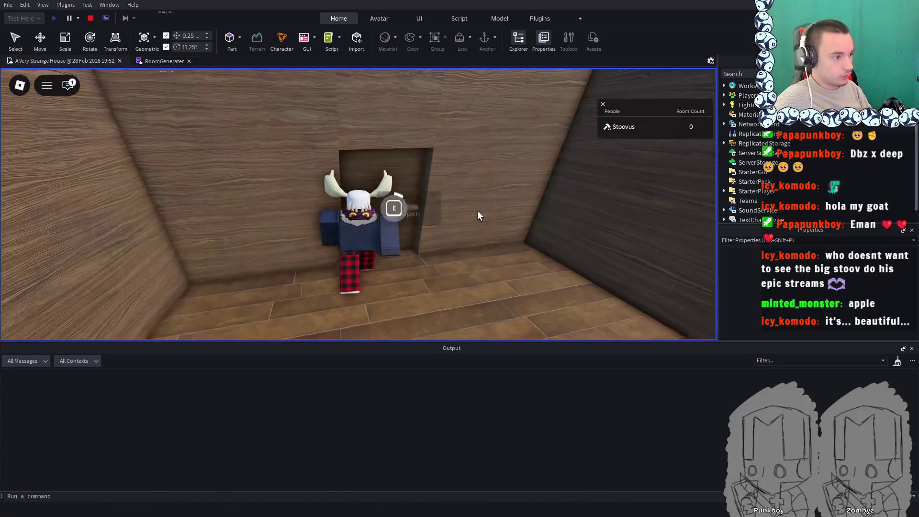
pyautogui.press('e')
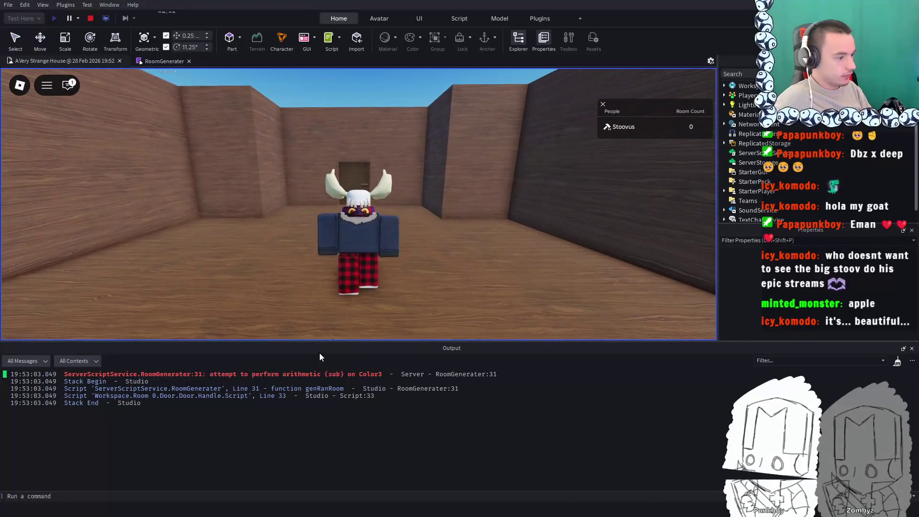
pyautogui.click(308, 374)
# Step: Stop the test, make the offset Color3.fromRGB(15, 15, 15), and playtest again
pyautogui.scroll(2, 292, 246)
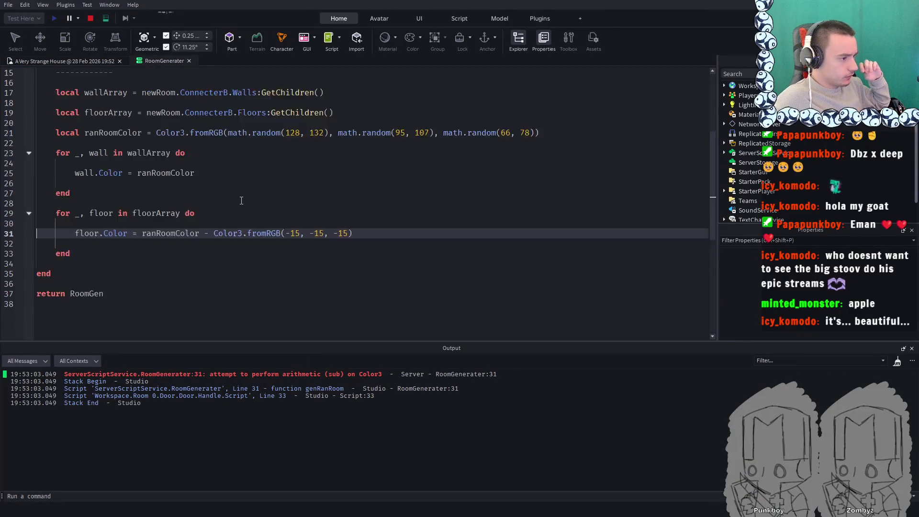
pyautogui.click(290, 263)
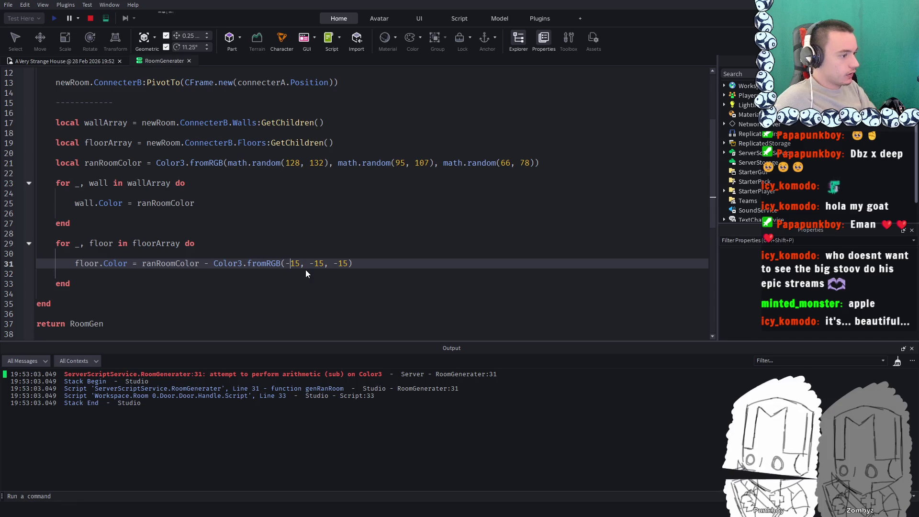
pyautogui.press('BackSpace')
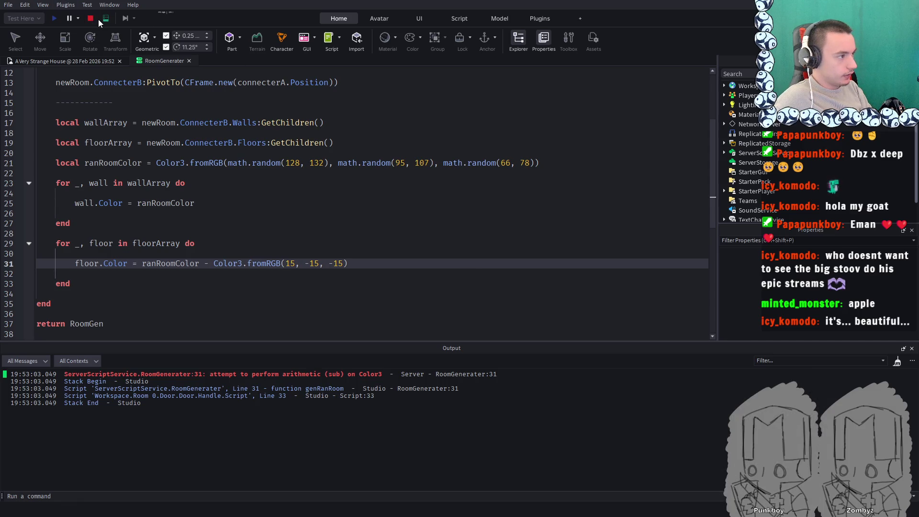
pyautogui.click(91, 18)
pyautogui.click(99, 62)
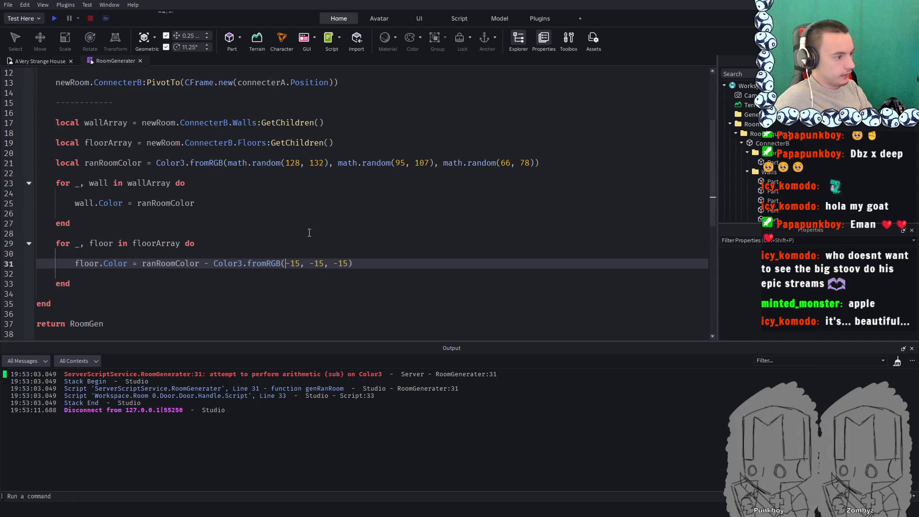
pyautogui.write('(')
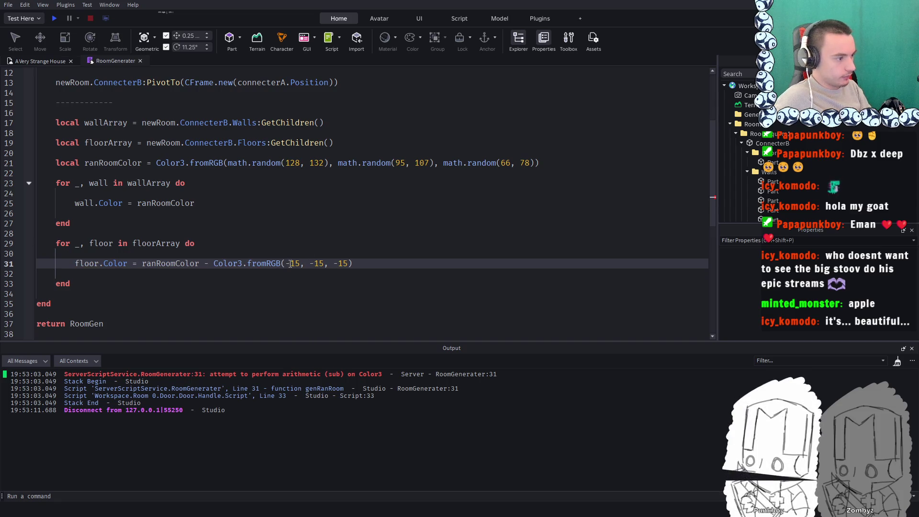
pyautogui.press('Delete')
pyautogui.click(307, 263)
pyautogui.press('BackSpace')
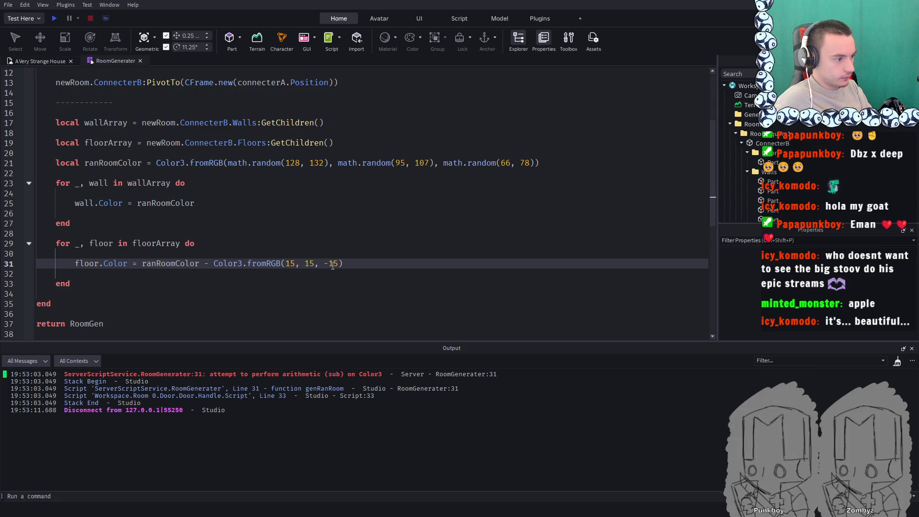
pyautogui.click(329, 264)
pyautogui.press('BackSpace')
pyautogui.click(28, 58)
pyautogui.click(55, 19)
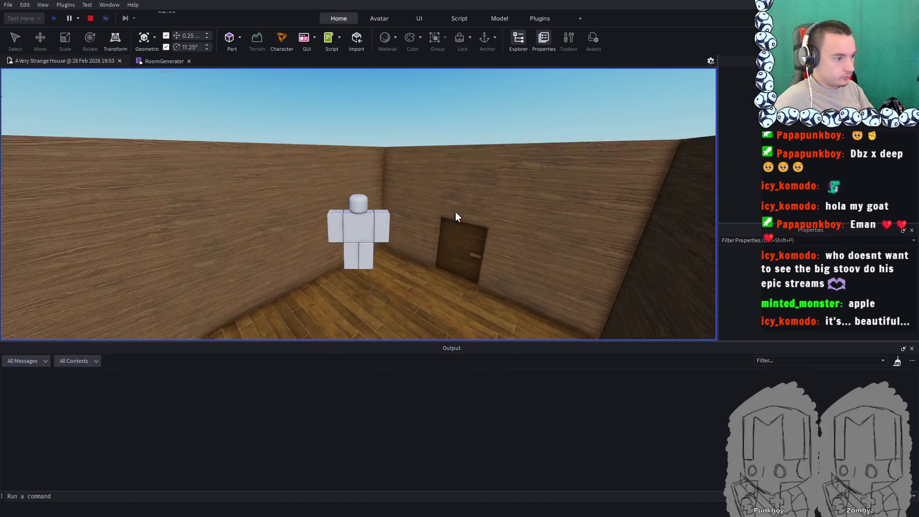
# Step: Reach the door in the playtest, jump to the erroring line 31 and delete its minus sign
pyautogui.press('w')
pyautogui.press('s')
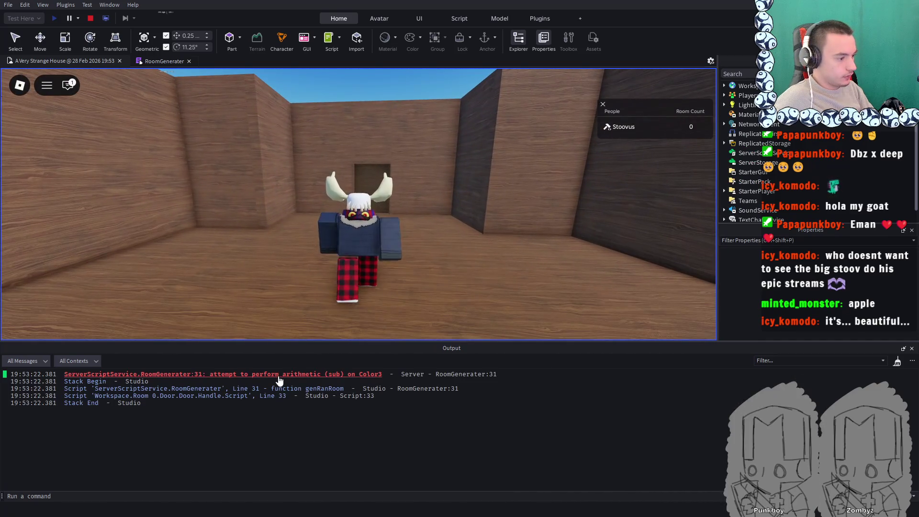
pyautogui.click(164, 61)
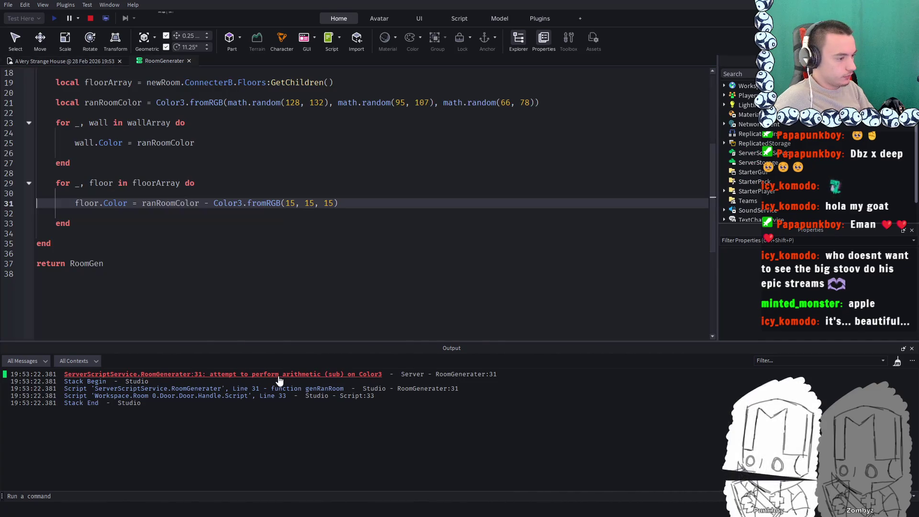
pyautogui.click(212, 205)
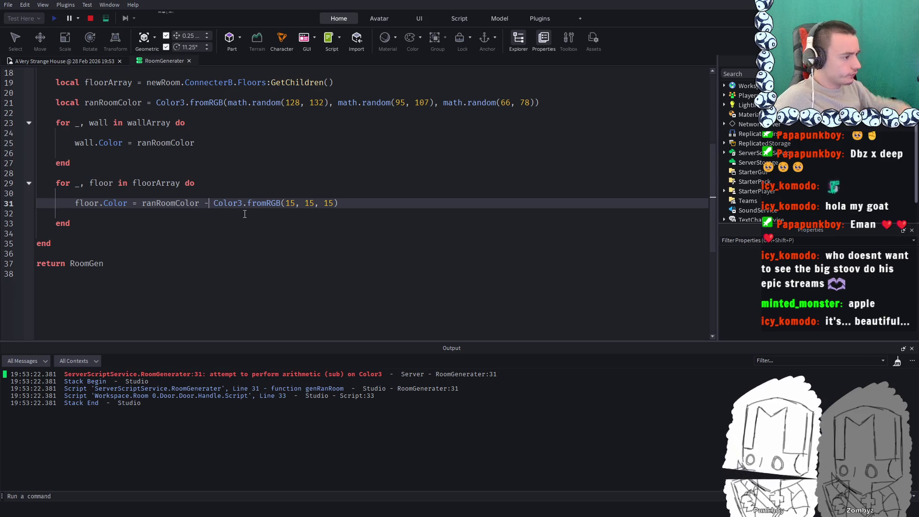
pyautogui.press('BackSpace')
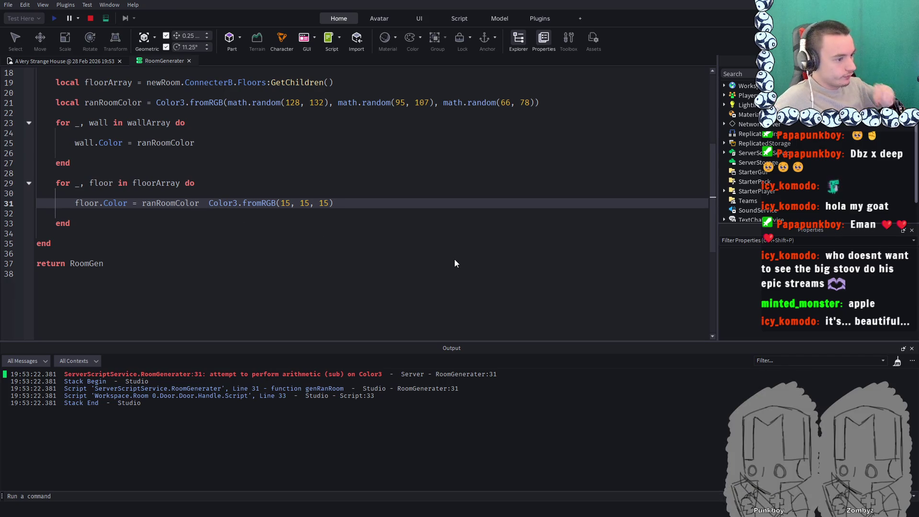
# Step: Stop the test and replace Color3.fromRGB on line 31 with Vector3.new
pyautogui.click(91, 19)
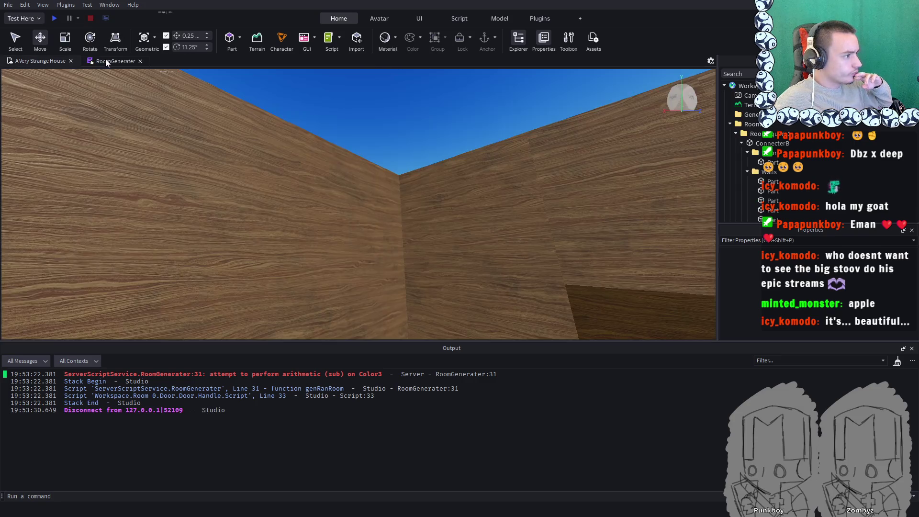
pyautogui.click(107, 59)
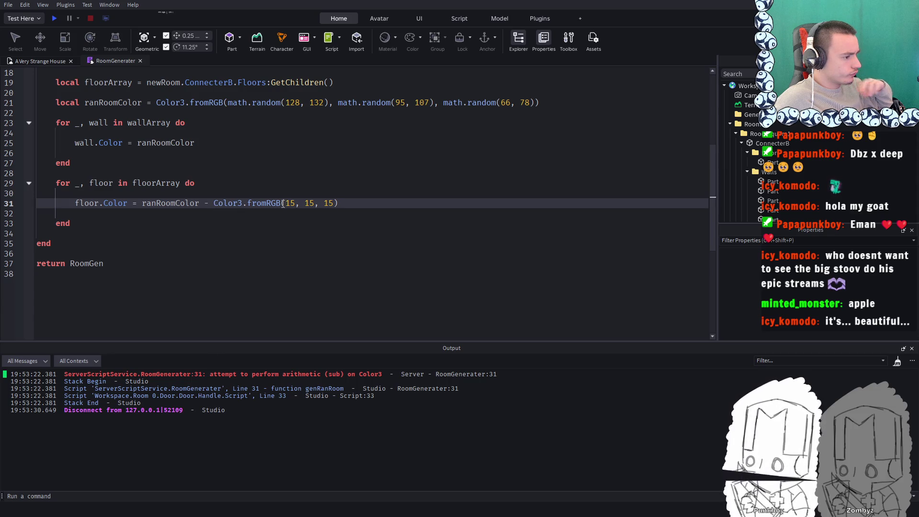
pyautogui.moveTo(283, 204); pyautogui.dragTo(214, 204)
pyautogui.write('Cv')
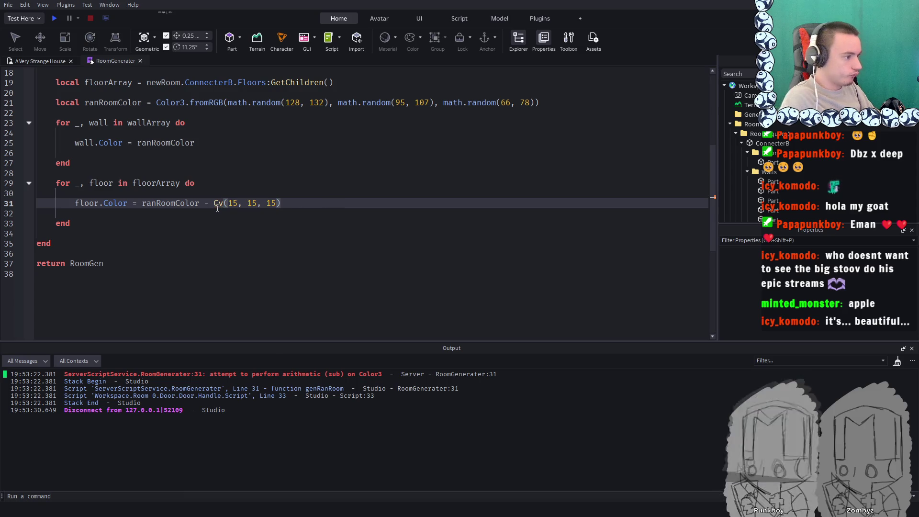
pyautogui.press('BackSpace')
pyautogui.press('BackSpace')
pyautogui.write('ve')
pyautogui.press('Tab')
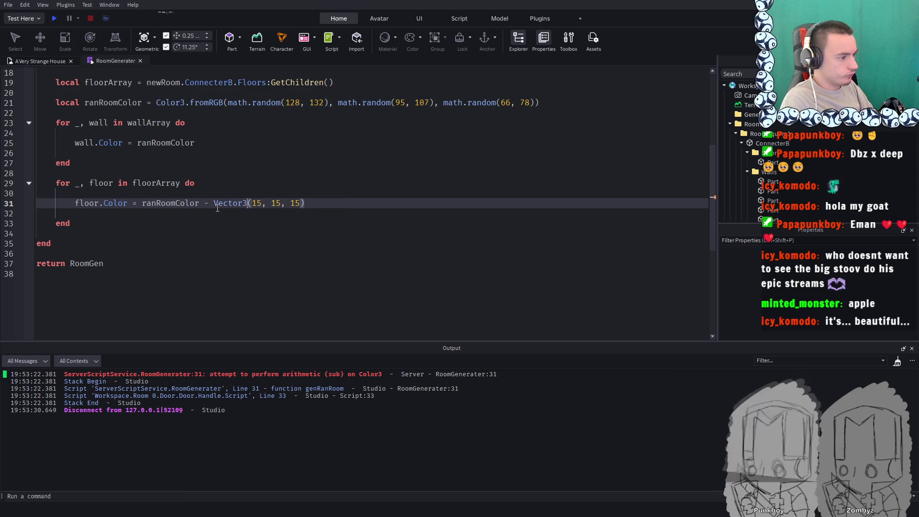
pyautogui.write('.')
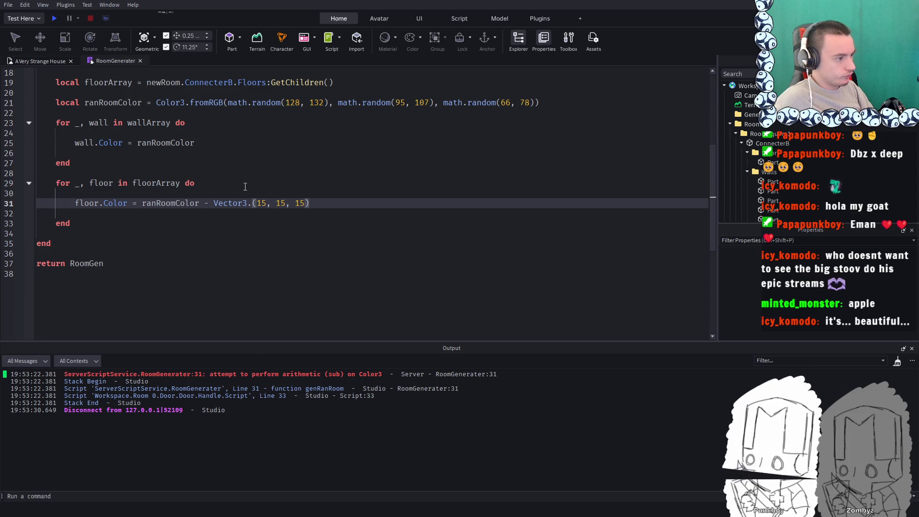
pyautogui.write('new(')
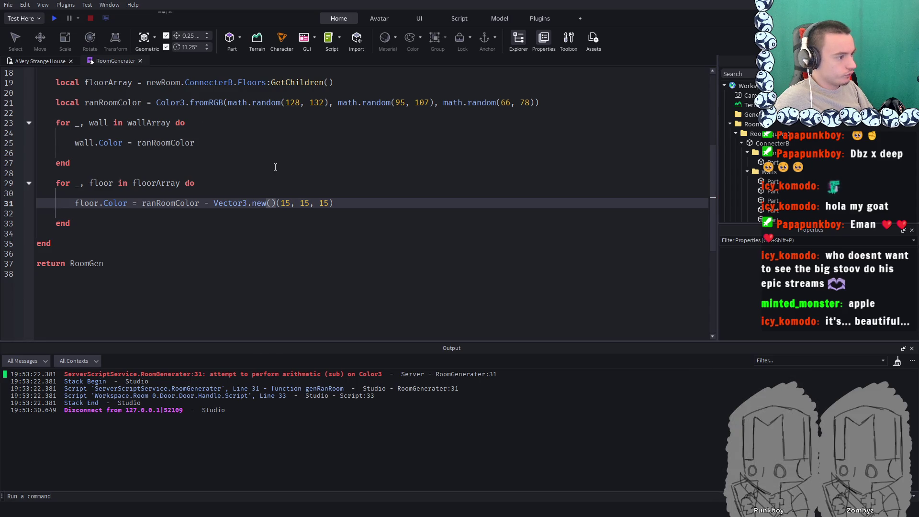
pyautogui.press('Delete')
pyautogui.press('BackSpace')
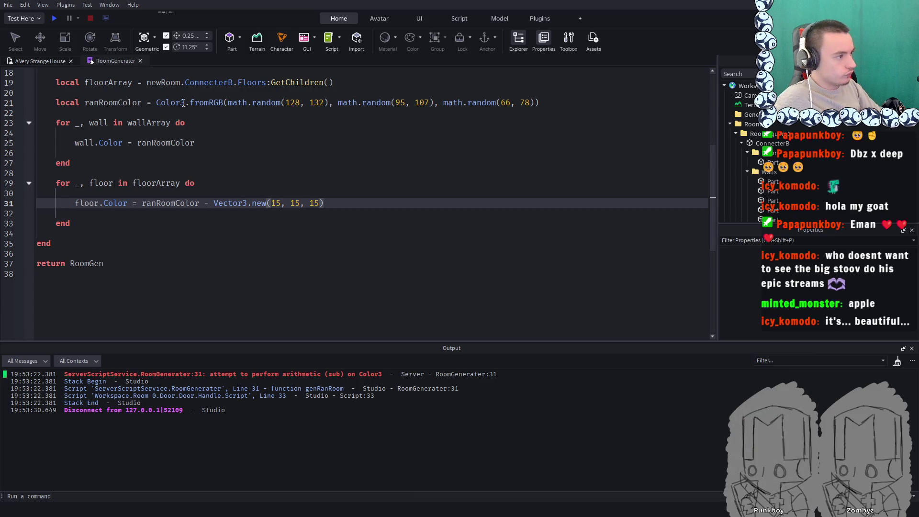
# Step: Playtest again, walking to the door and opening it to spawn a room
pyautogui.click(54, 18)
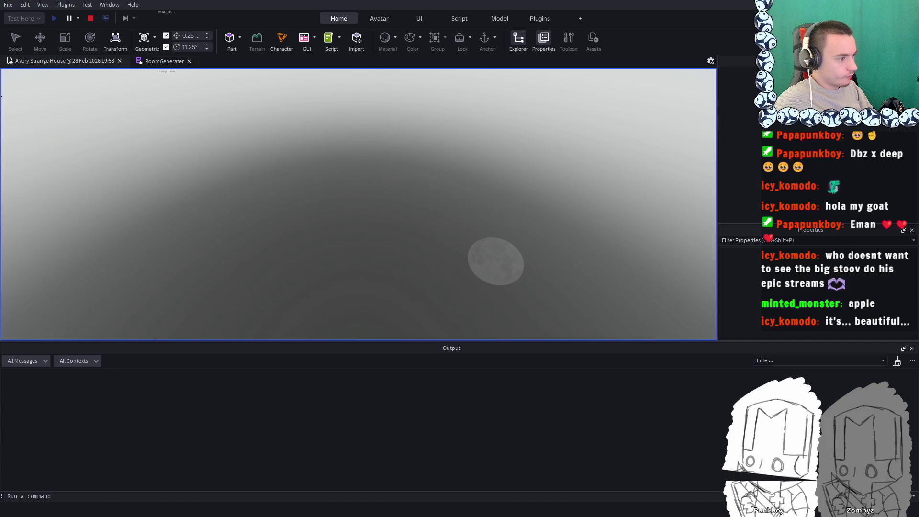
pyautogui.press('w')
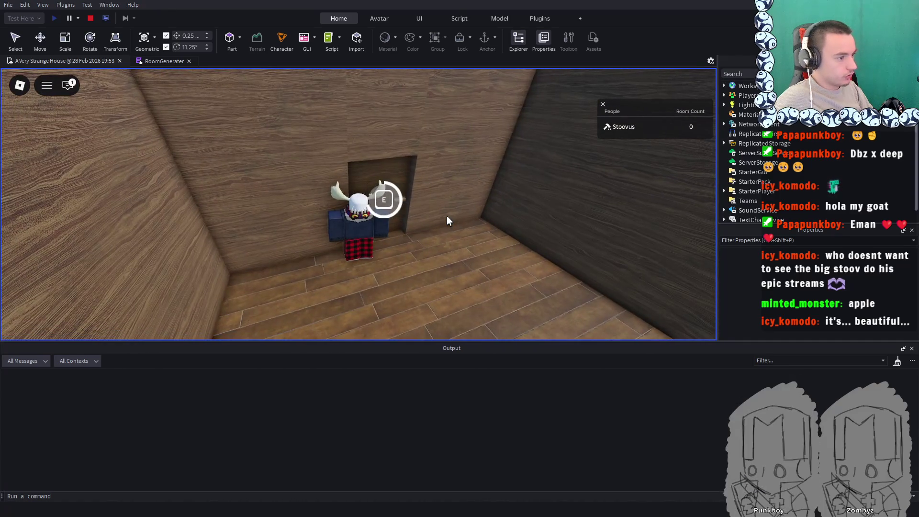
pyautogui.press('e')
pyautogui.press('s')
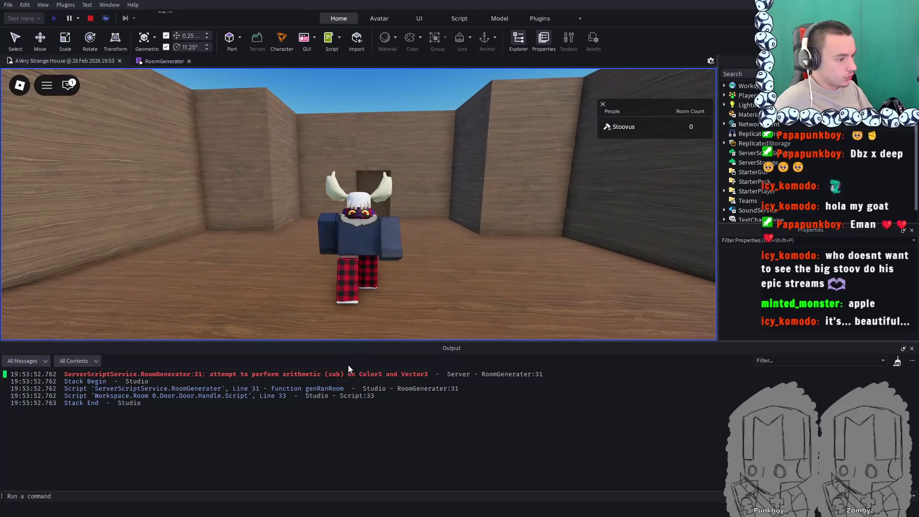
# Step: Jump to the error on line 31 and change its minus sign to a multiplication
pyautogui.click(353, 379)
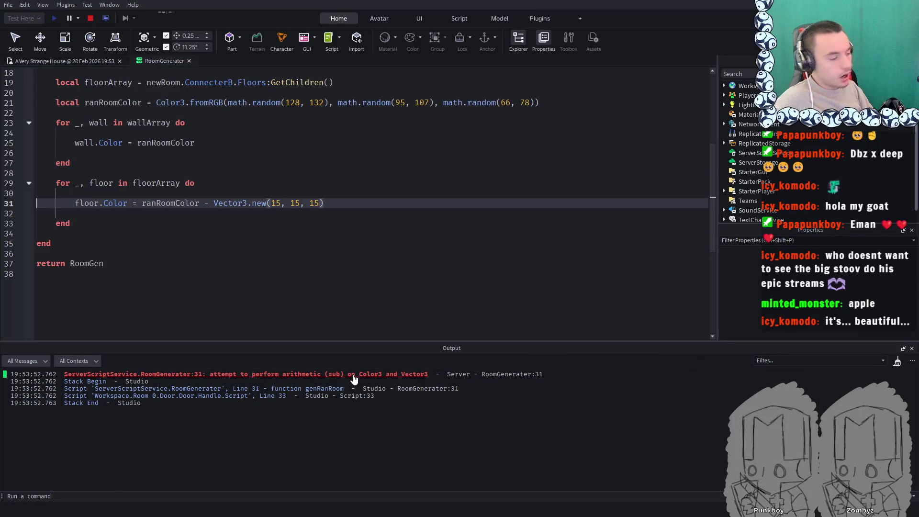
pyautogui.click(295, 235)
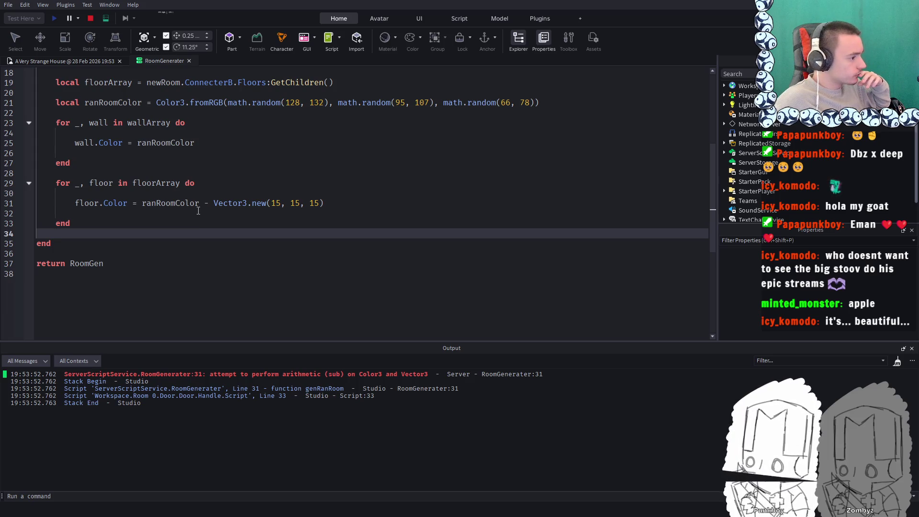
pyautogui.scroll(2, 198, 211)
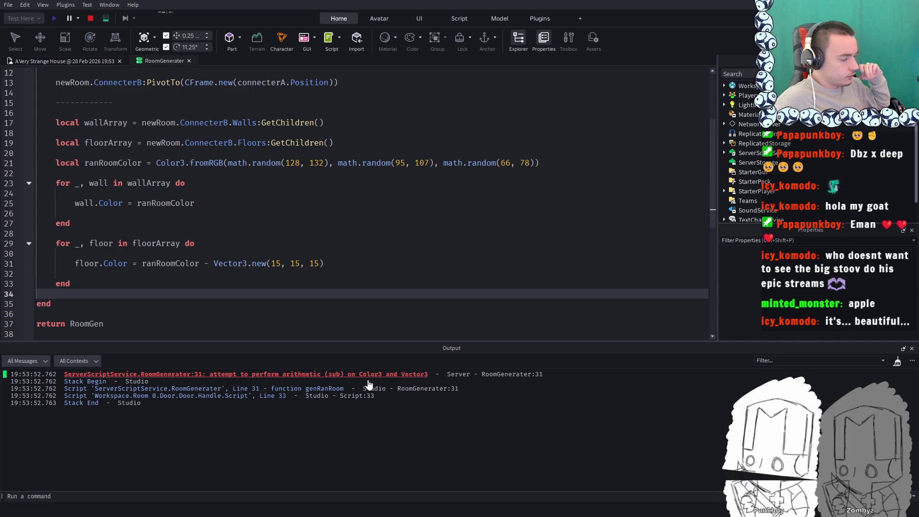
pyautogui.click(204, 264)
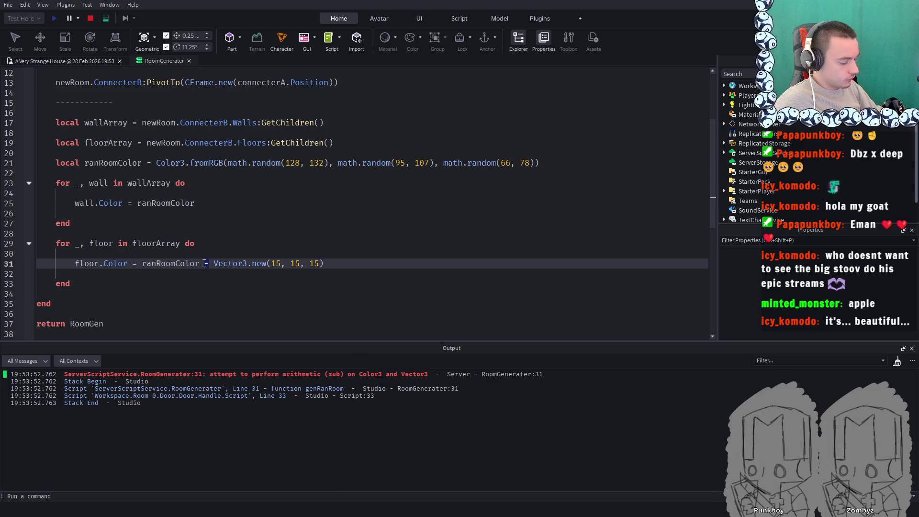
pyautogui.press('Delete')
pyautogui.write('*')
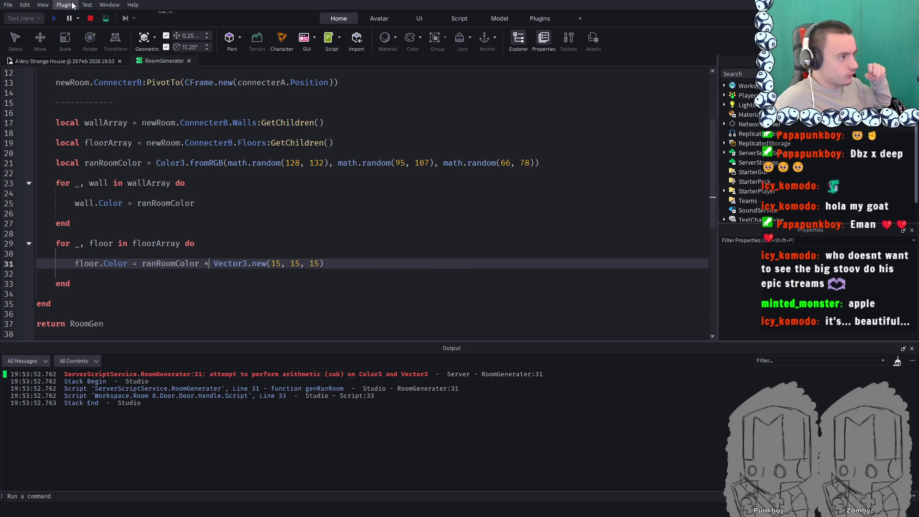
# Step: Stop the playtest and return to line 31 of the RoomGenerater script
pyautogui.click(88, 19)
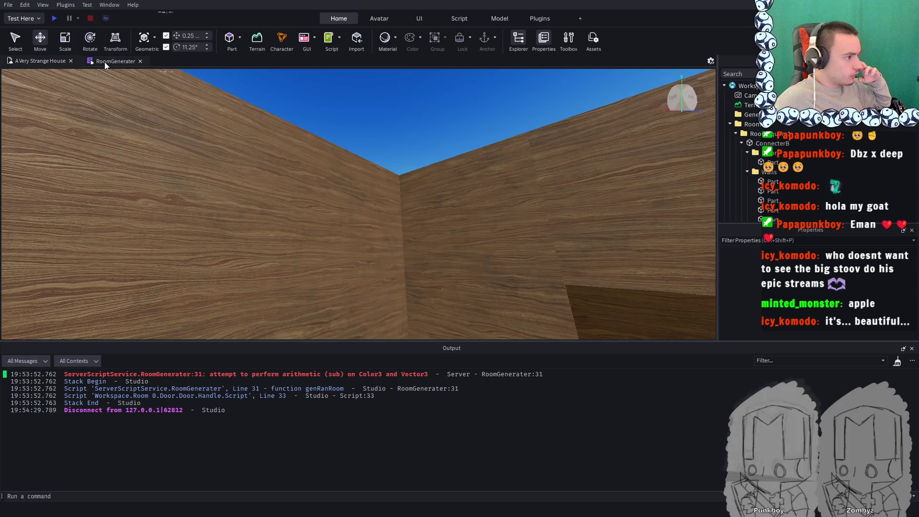
pyautogui.click(104, 62)
pyautogui.click(326, 227)
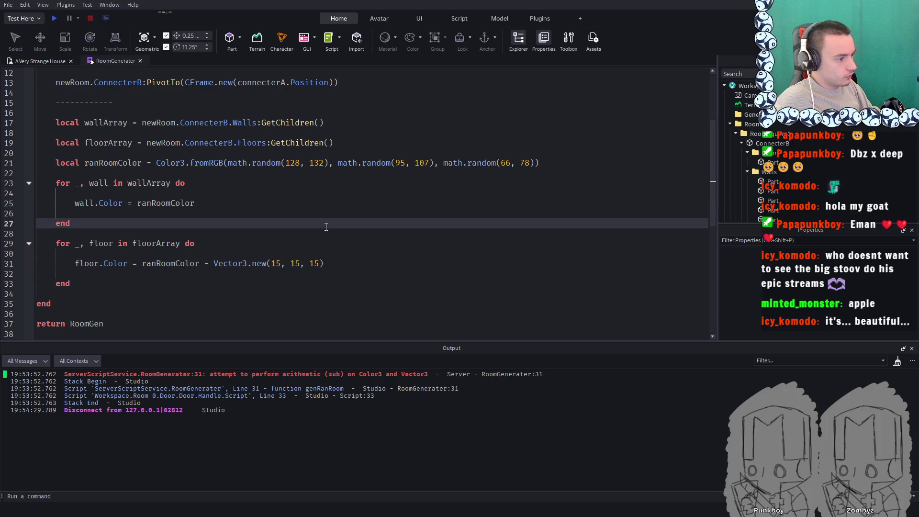
pyautogui.press('Up')
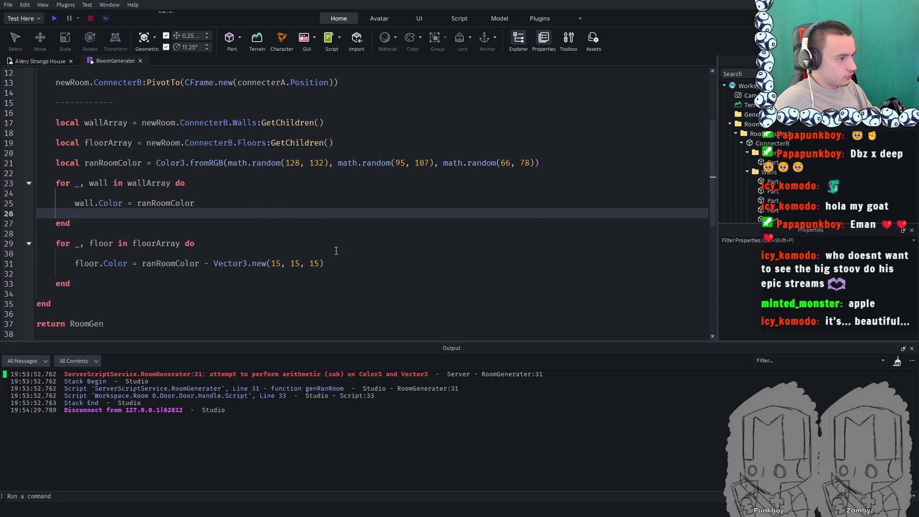
pyautogui.click(336, 251)
pyautogui.press('Down')
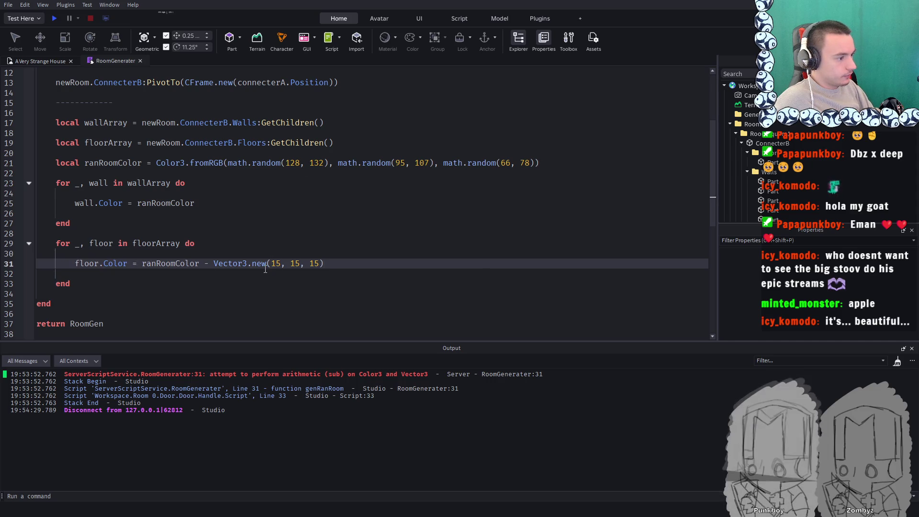
# Step: Replace Vector3 with Color3.new on line 31 and start a new playtest
pyautogui.click(250, 267)
pyautogui.moveTo(250, 267); pyautogui.dragTo(215, 265)
pyautogui.click(268, 263)
pyautogui.write('Colo')
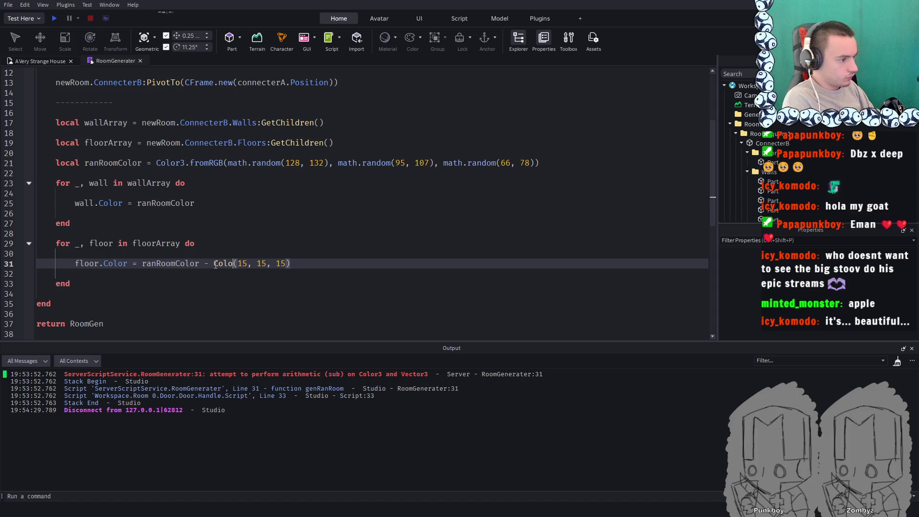
pyautogui.write('r3.')
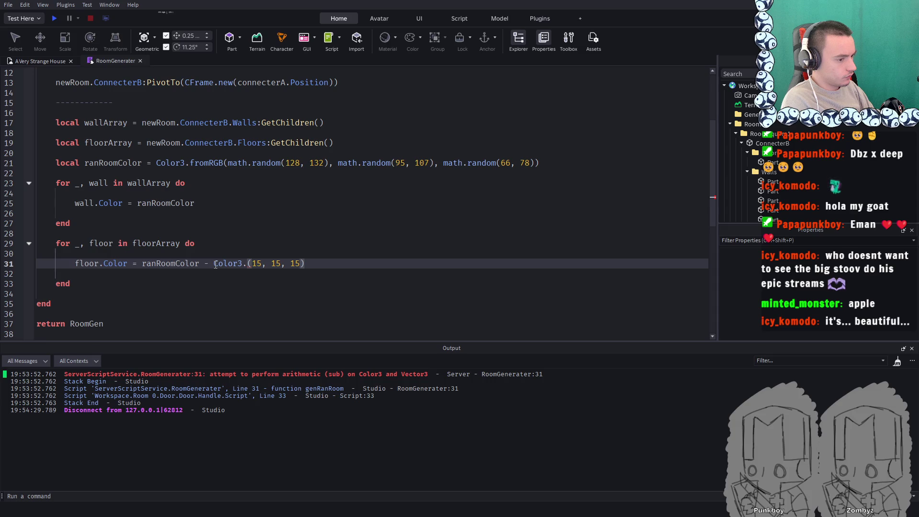
pyautogui.write('new')
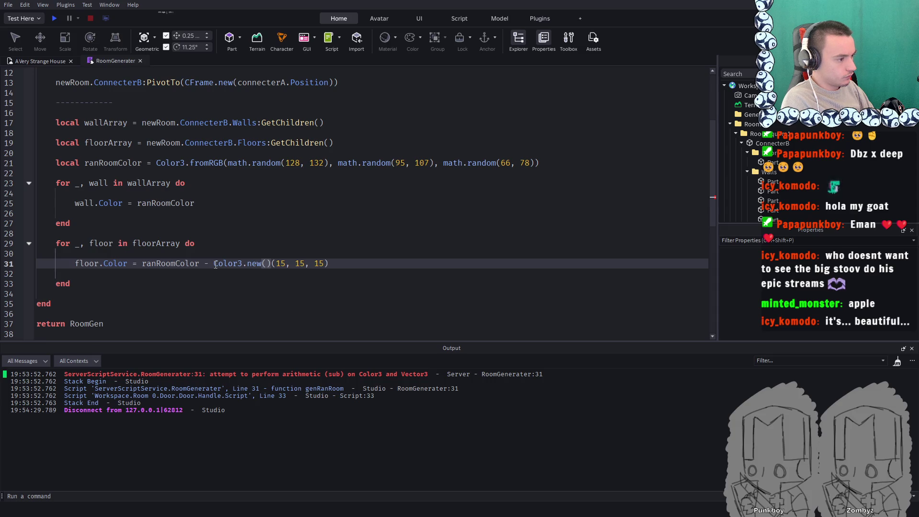
pyautogui.click(144, 173)
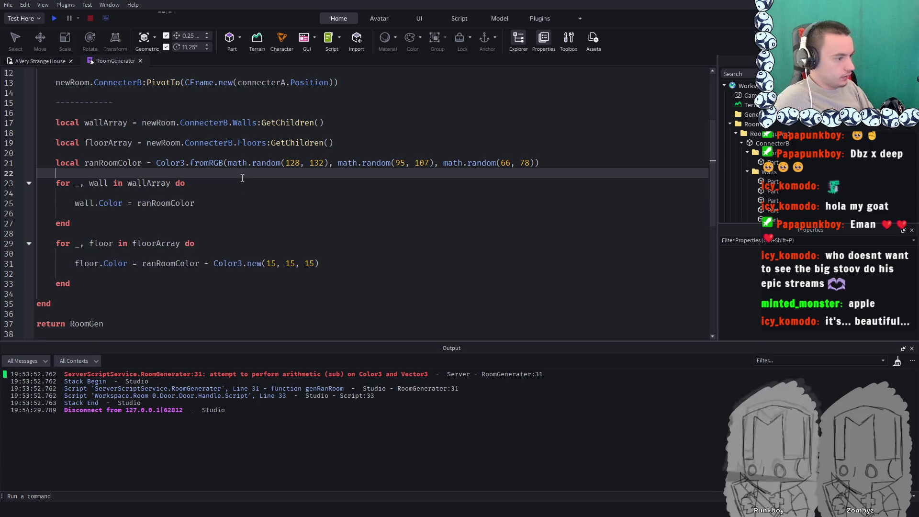
pyautogui.click(51, 18)
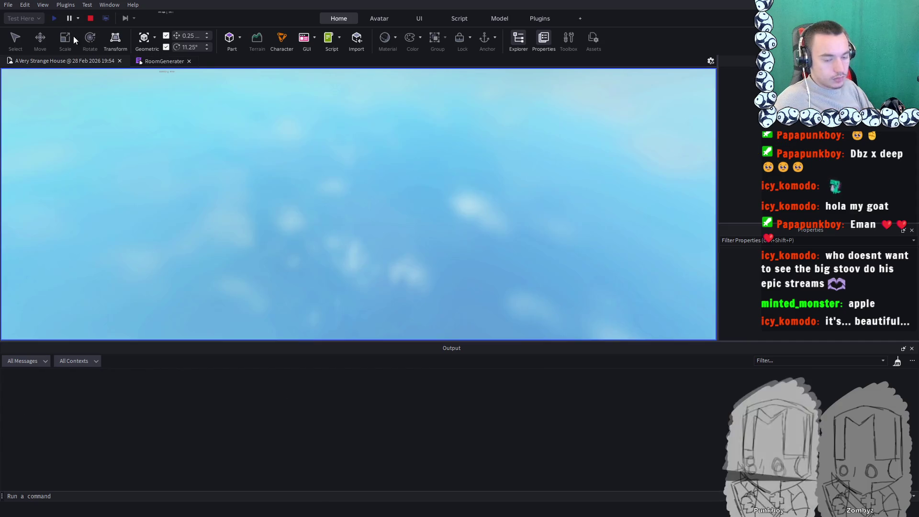
# Step: End the running playtest with Shift+F5
pyautogui.hotkey('shift', 'F5')
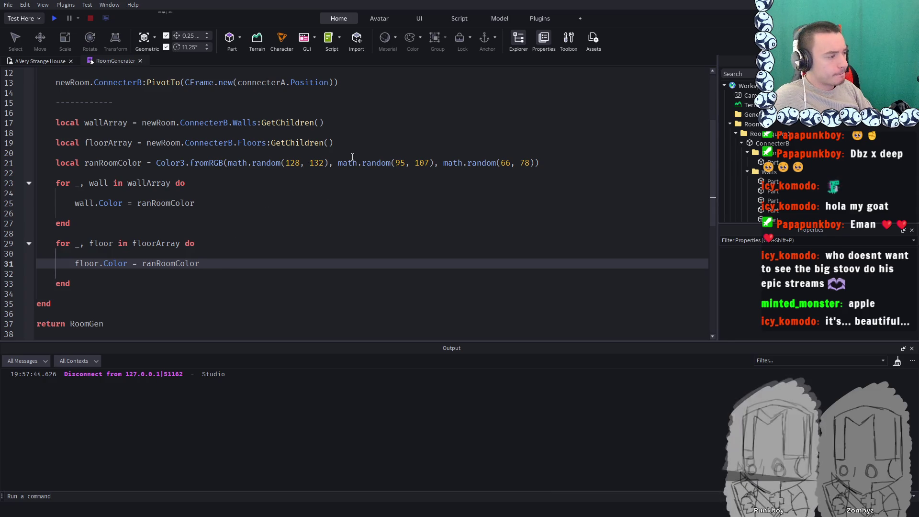
# Step: Add local r, local g and local b declarations on new lines below line 21
pyautogui.scroll(1, 427, 187)
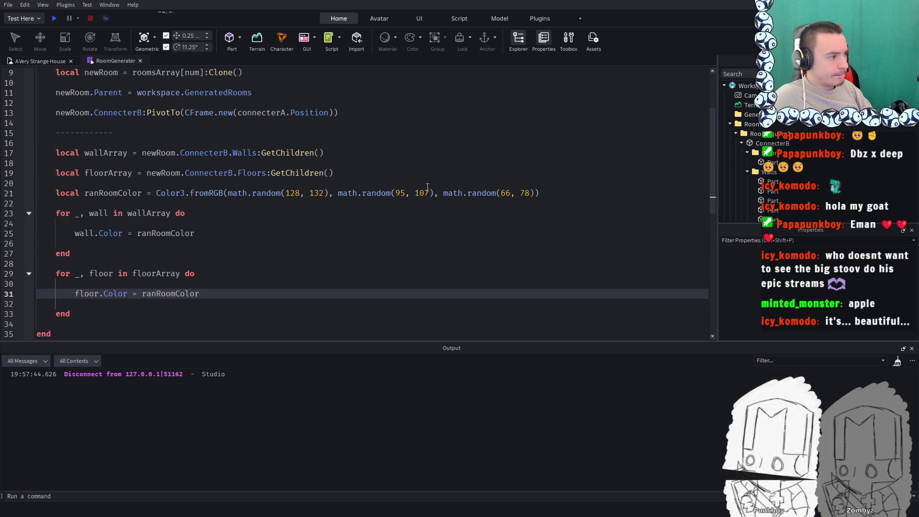
pyautogui.click(564, 193)
pyautogui.press('Return')
pyautogui.press('Return')
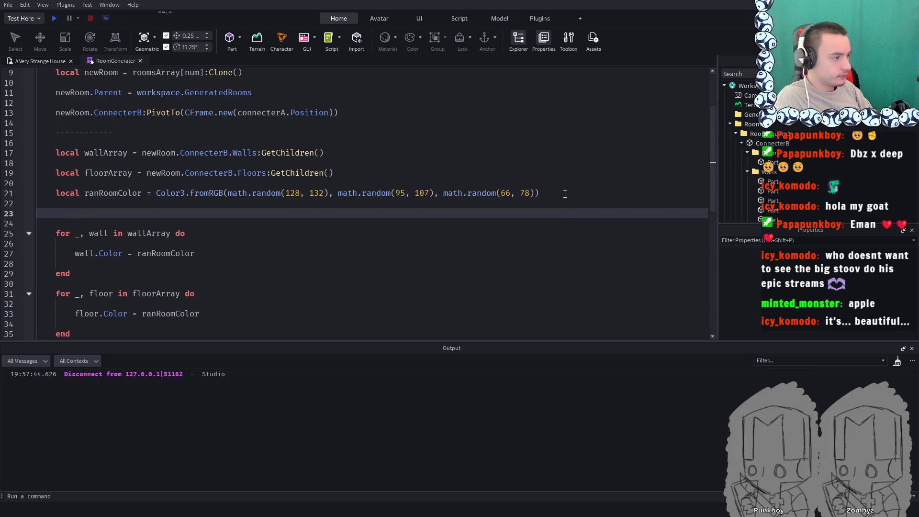
pyautogui.write('local ')
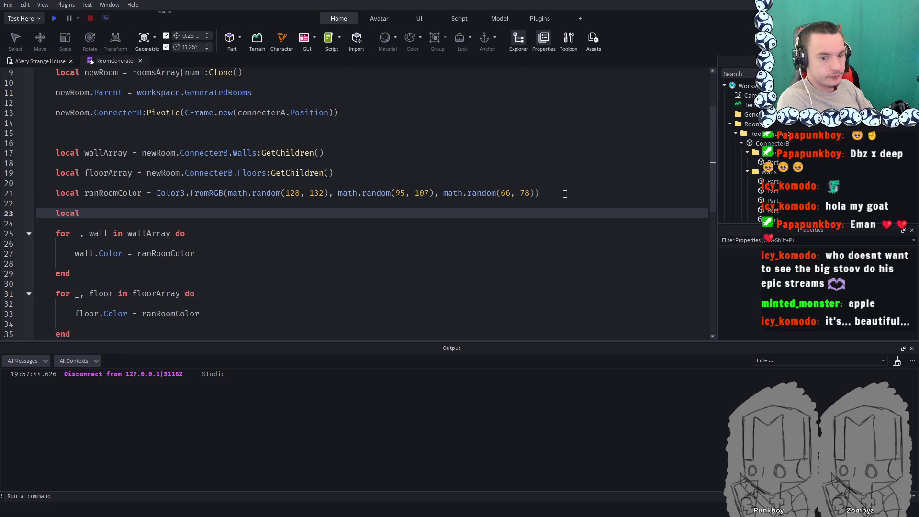
pyautogui.write('r =')
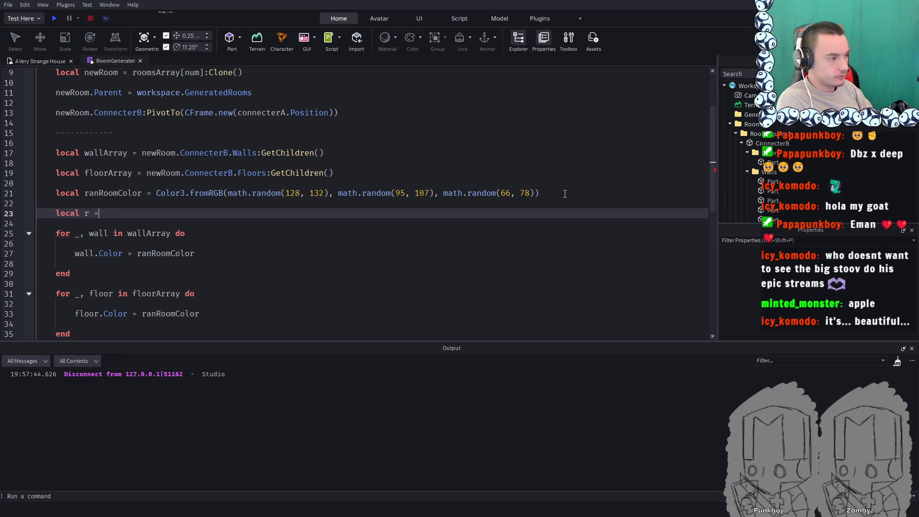
pyautogui.press('Return')
pyautogui.press('Return')
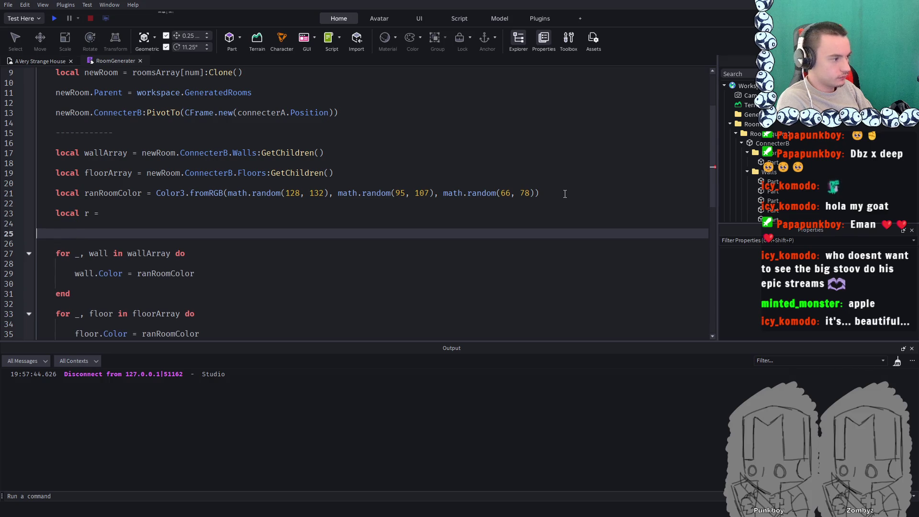
pyautogui.write(';loadstring(')
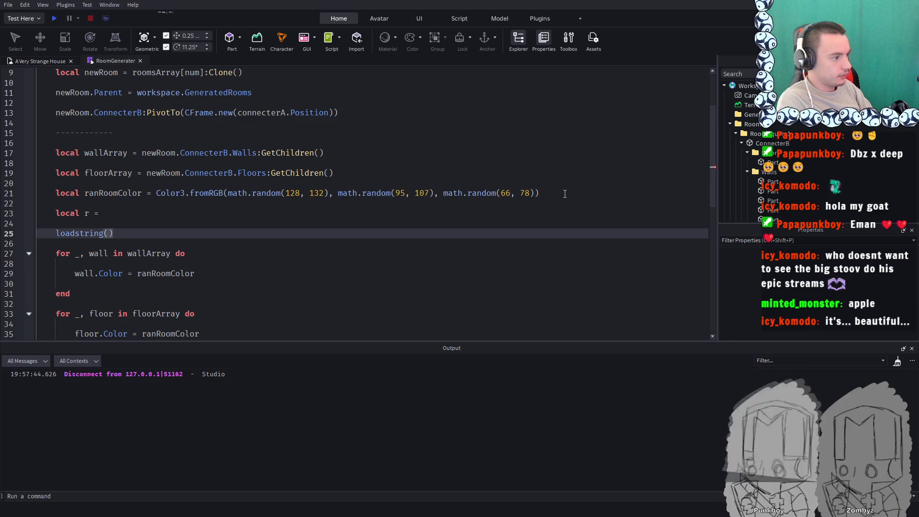
pyautogui.press('BackSpace')
pyautogui.press('BackSpace')
pyautogui.press('BackSpace')
pyautogui.write('local')
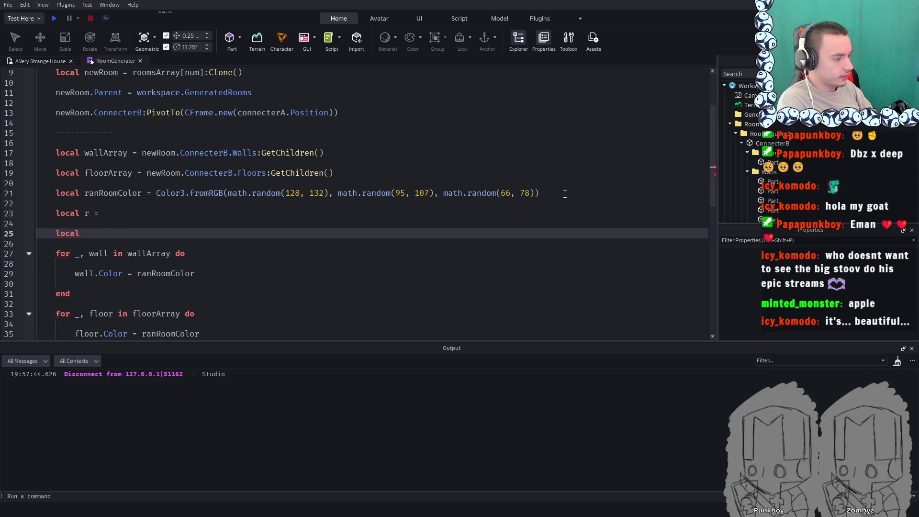
pyautogui.write(' g')
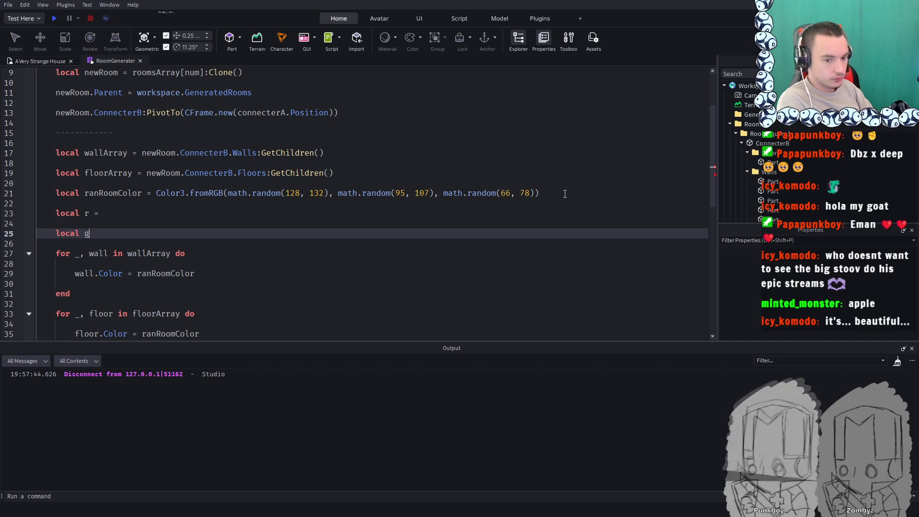
pyautogui.write(' =')
pyautogui.press('Down')
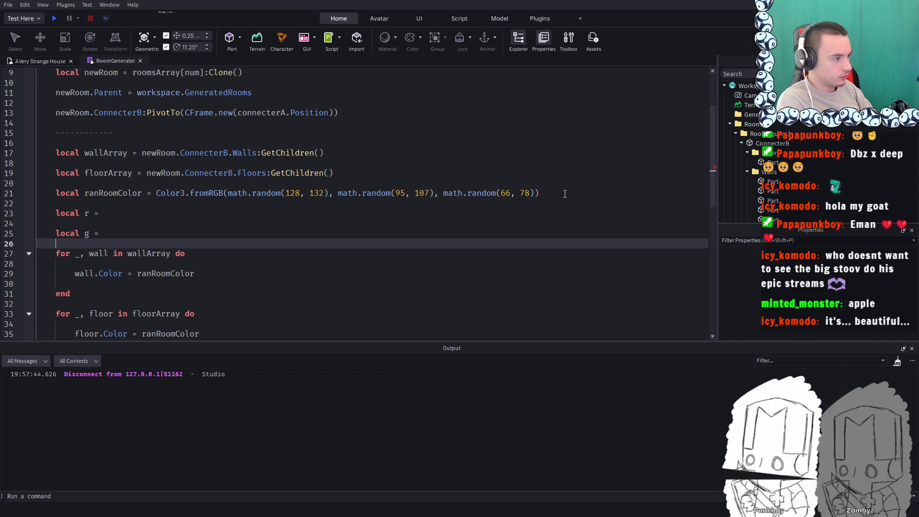
pyautogui.press('Return')
pyautogui.press('Up')
pyautogui.press('Return')
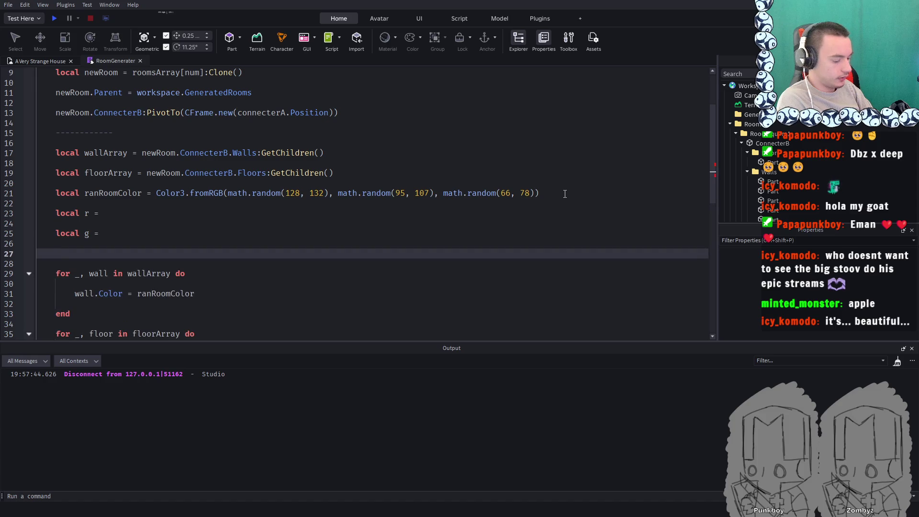
pyautogui.write('local ')
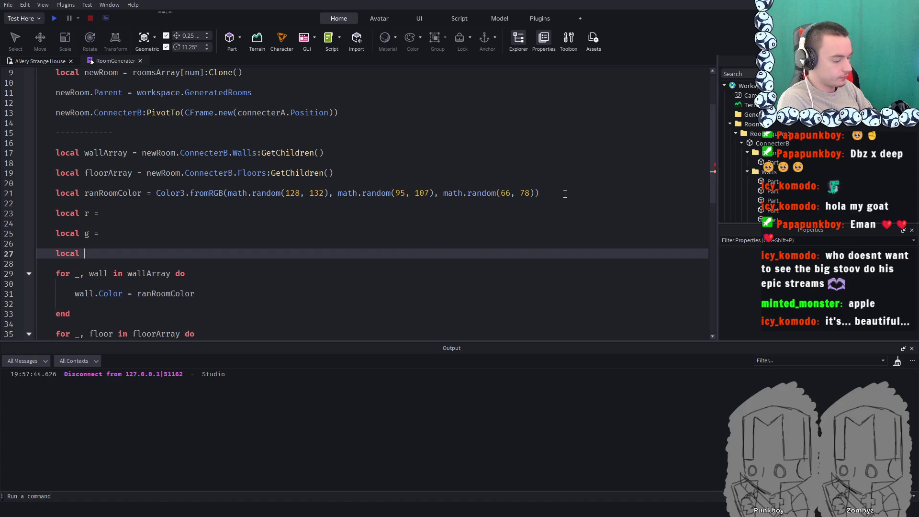
pyautogui.write('b =')
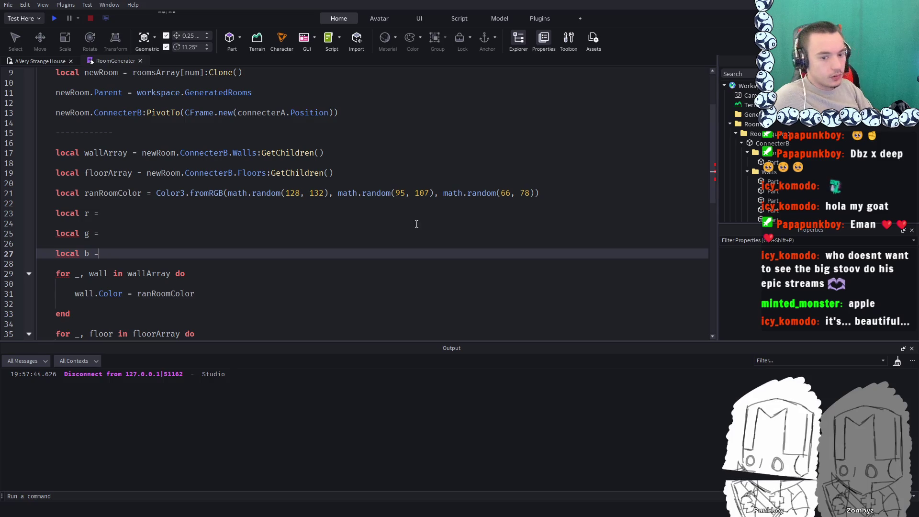
# Step: Assign ranRoomColor.R to r on line 23
pyautogui.click(119, 212)
pyautogui.write('ran')
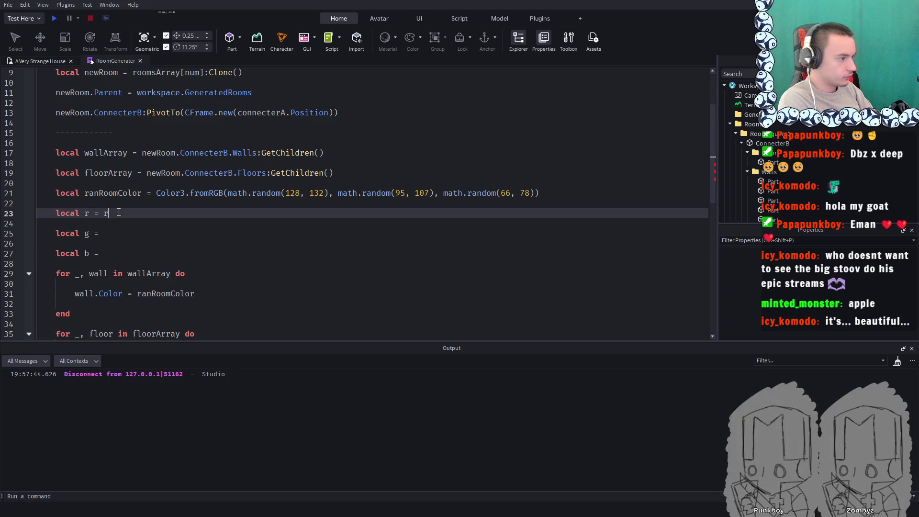
pyautogui.press('Tab')
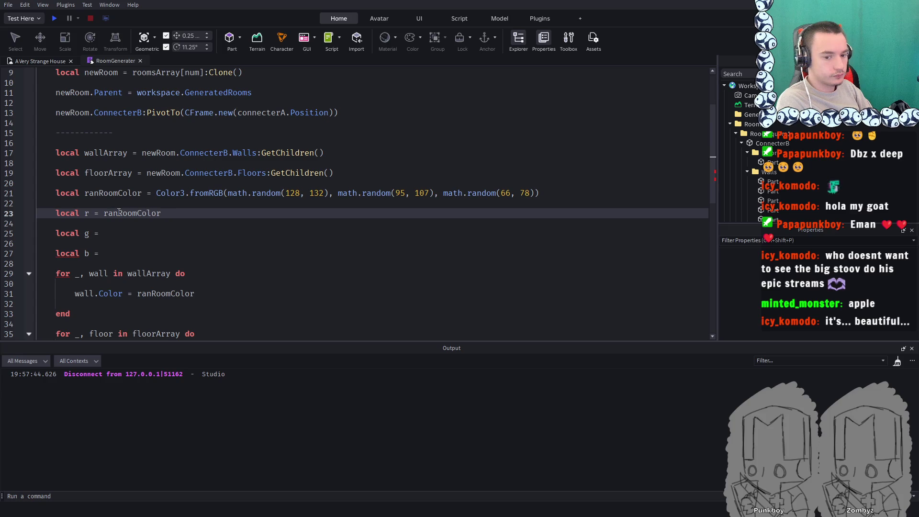
pyautogui.write('.R')
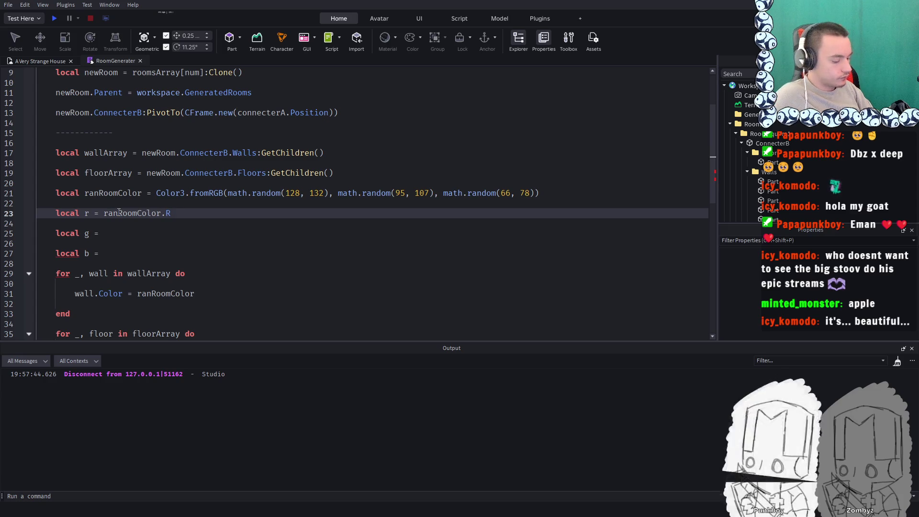
pyautogui.press('BackSpace')
pyautogui.write('r')
pyautogui.press('BackSpace')
pyautogui.write('R')
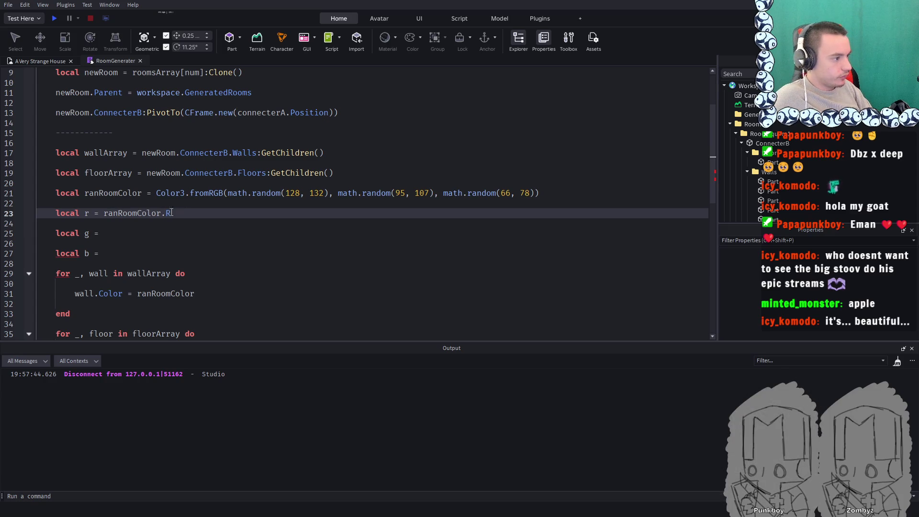
# Step: Give g the value ranRoomColor.G and b the value ranRoomColor.B
pyautogui.click(113, 235)
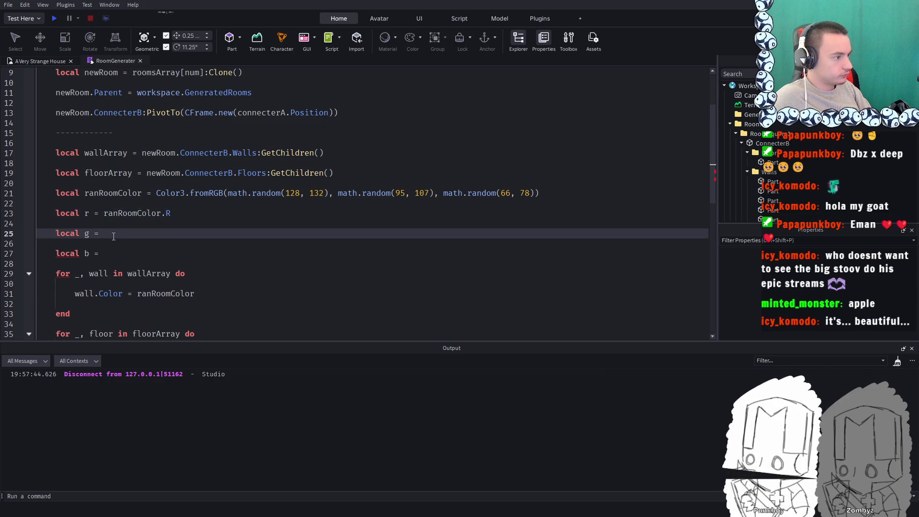
pyautogui.write('ranRoomColor.R')
pyautogui.click(113, 253)
pyautogui.write('ranRoomColor.R')
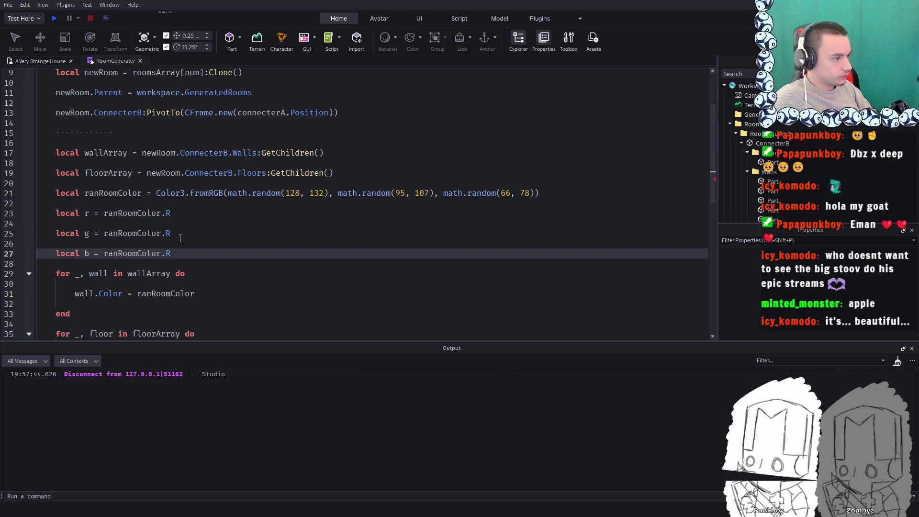
pyautogui.click(184, 235)
pyautogui.press('BackSpace')
pyautogui.write('G')
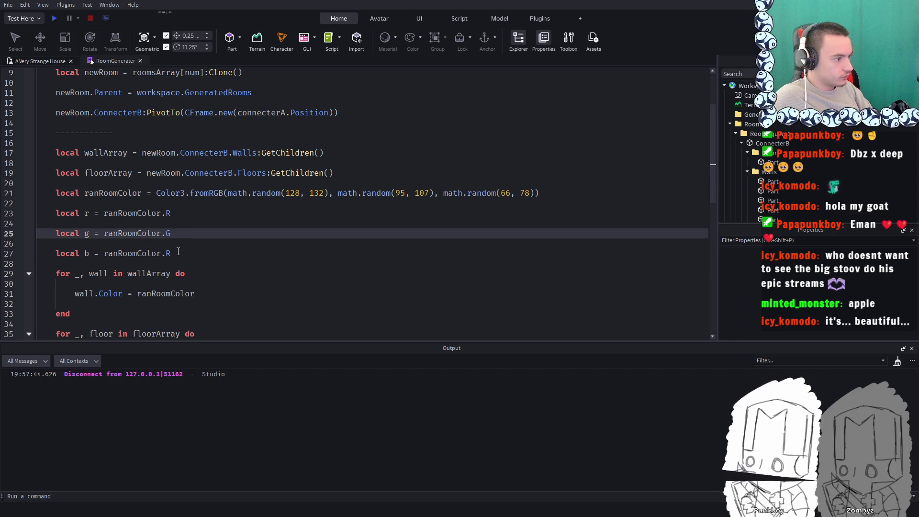
pyautogui.click(179, 253)
pyautogui.press('BackSpace')
pyautogui.write('B')
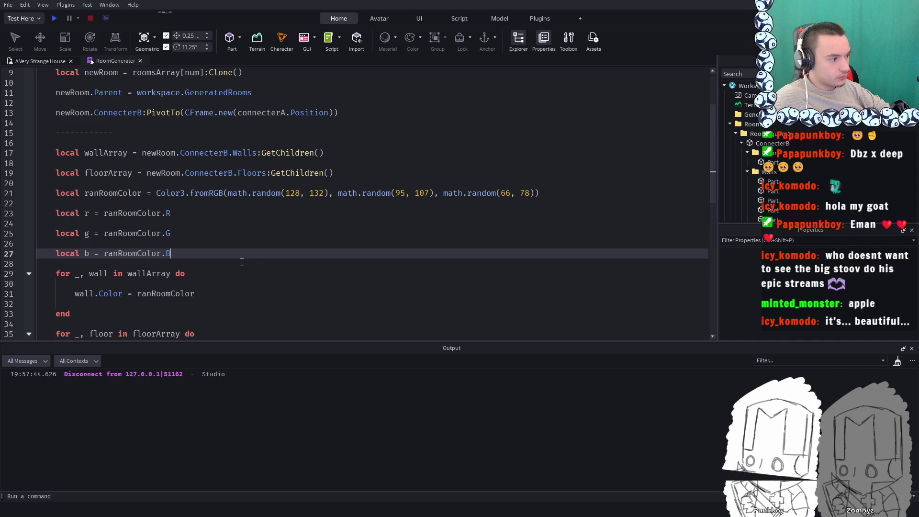
# Step: Replace ranRoomColor on line 37 with Color3.new(math.max(0, r - 10), as the first channel
pyautogui.scroll(-1, 241, 262)
pyautogui.click(225, 325)
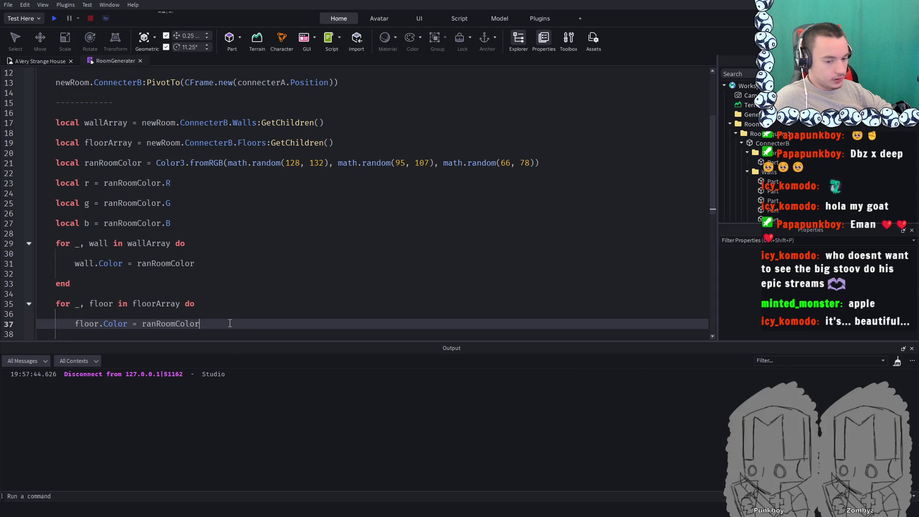
pyautogui.hotkey('ctrl', 'BackSpace')
pyautogui.write('Cp')
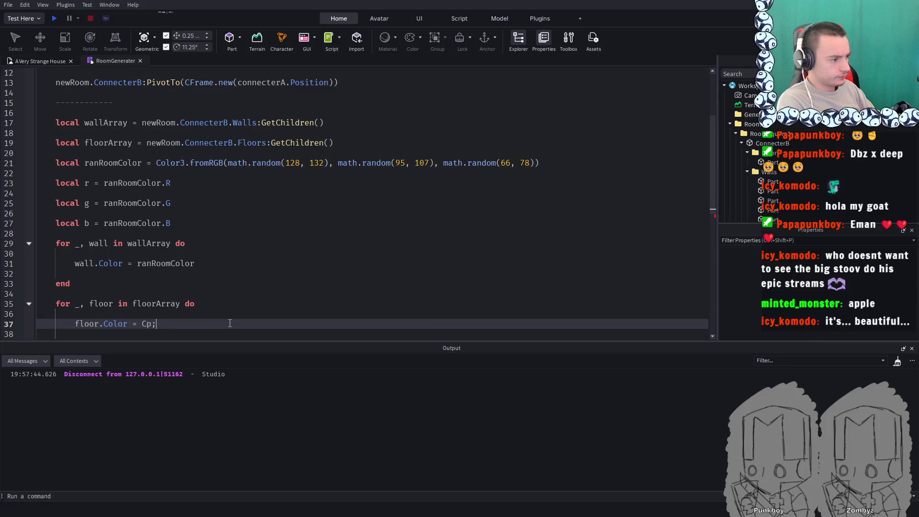
pyautogui.press('BackSpace')
pyautogui.write('olor3')
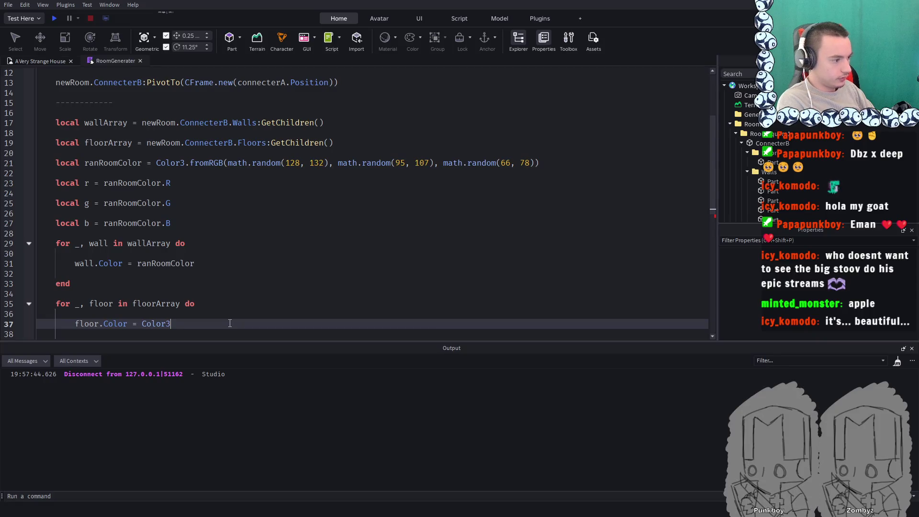
pyautogui.write('.n')
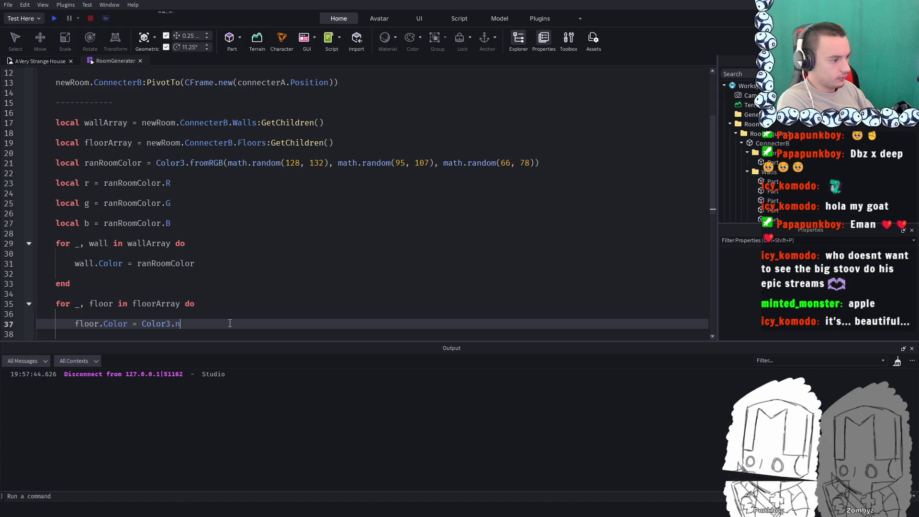
pyautogui.write('ew((')
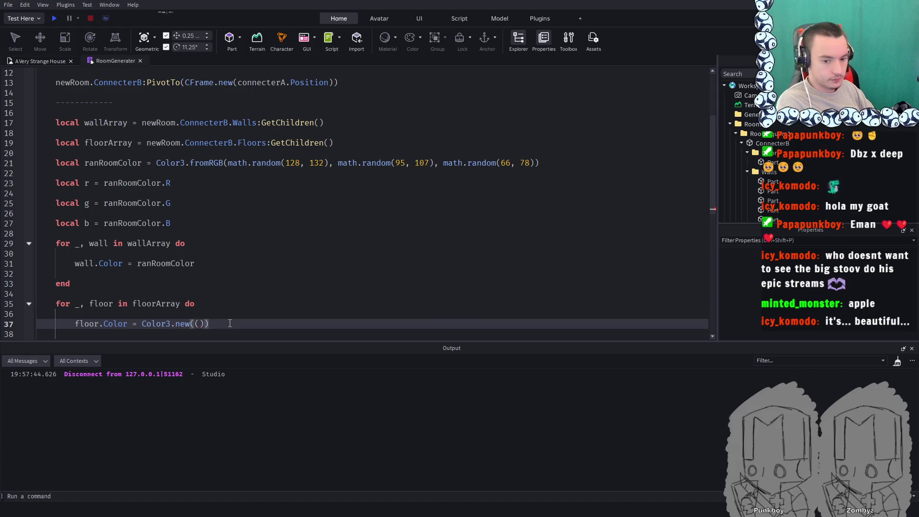
pyautogui.press('BackSpace')
pyautogui.press('BackSpace')
pyautogui.write('ma')
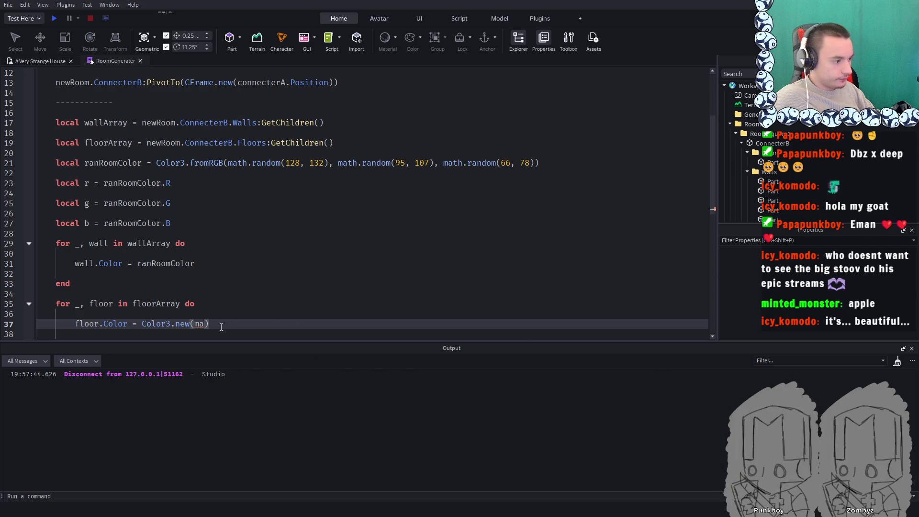
pyautogui.write('th')
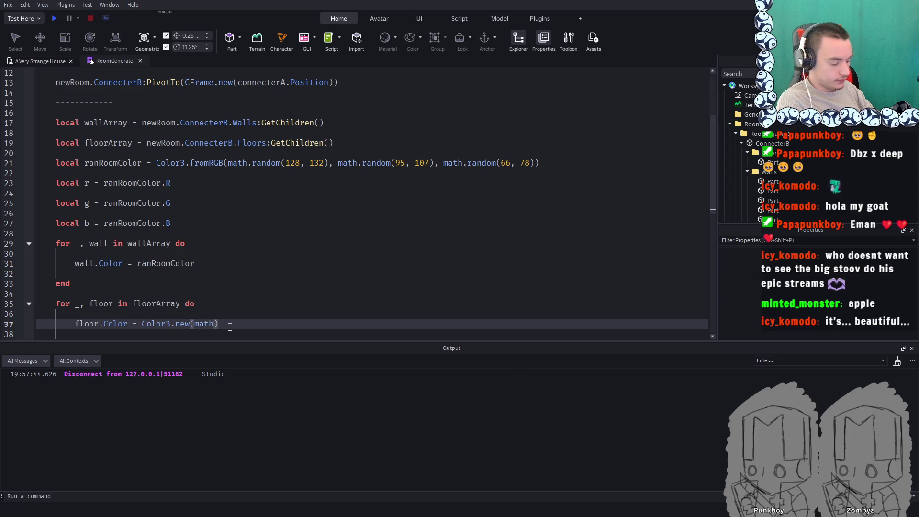
pyautogui.write('.M')
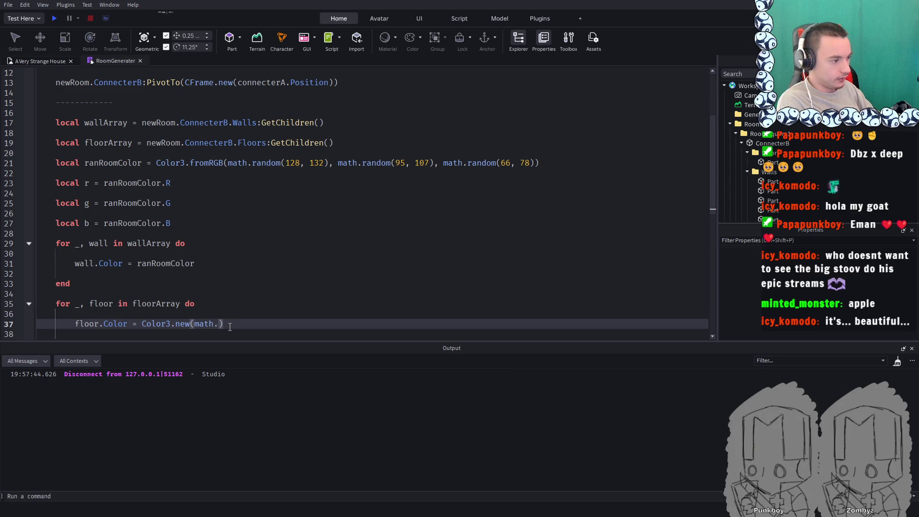
pyautogui.scroll(-2, 310, 212)
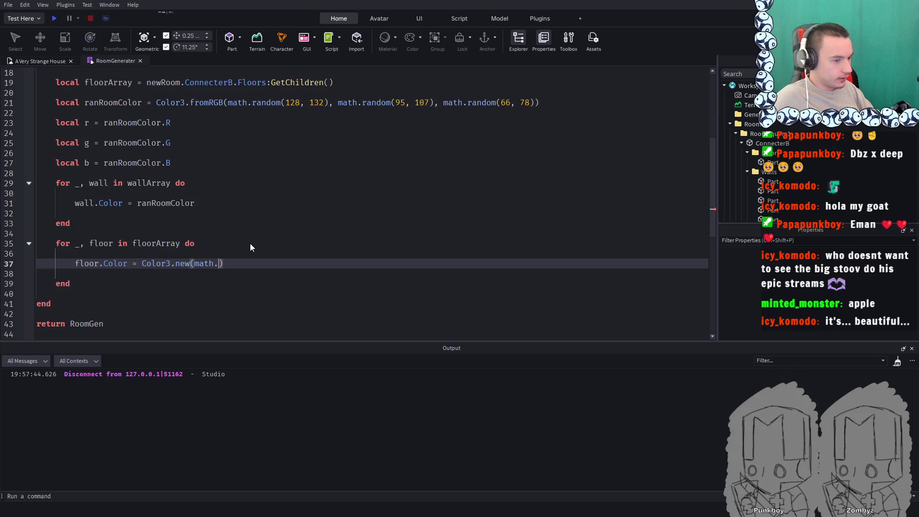
pyautogui.write('max')
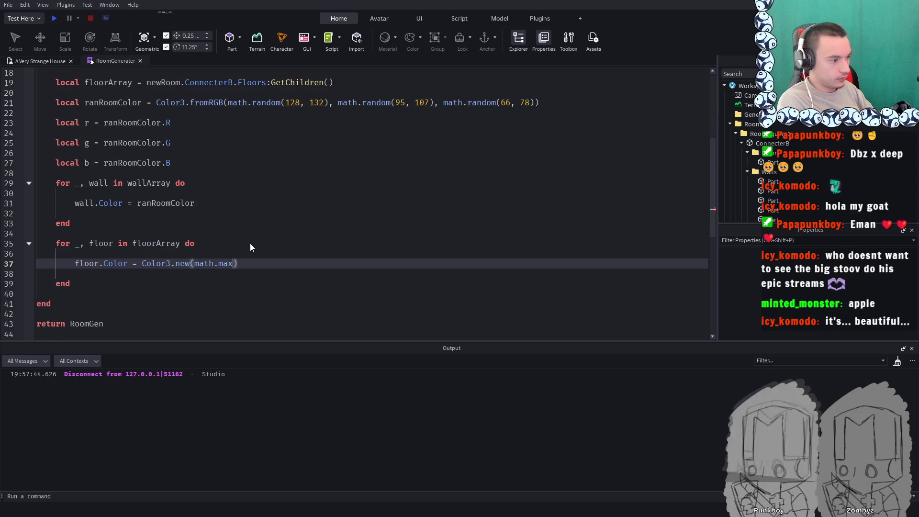
pyautogui.write('(')
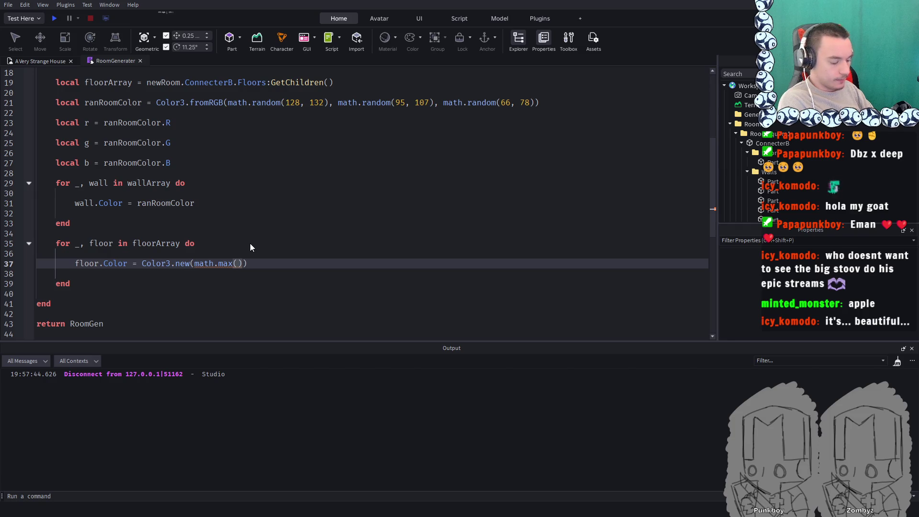
pyautogui.write('0, ')
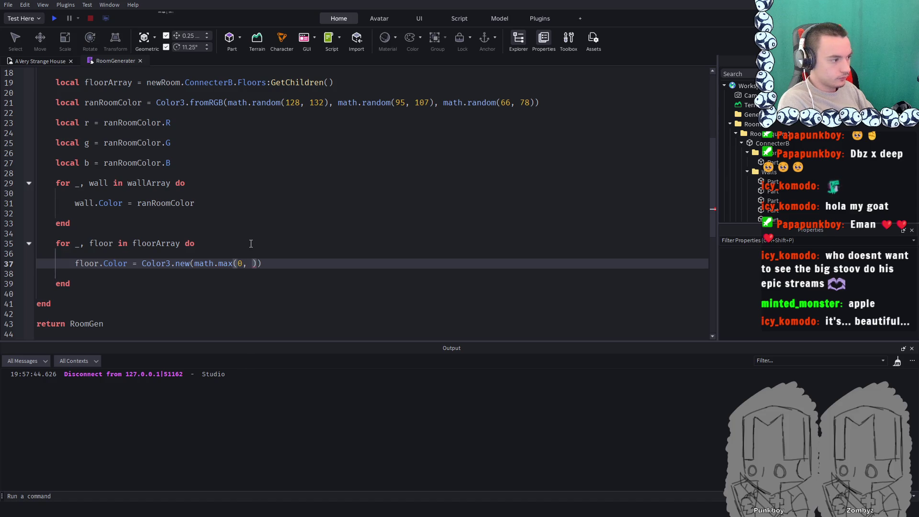
pyautogui.write('r')
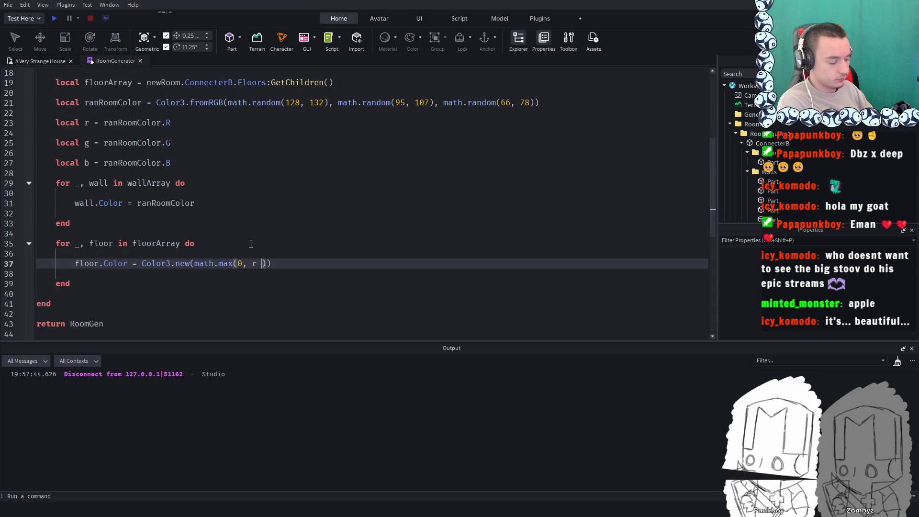
pyautogui.write('- 1')
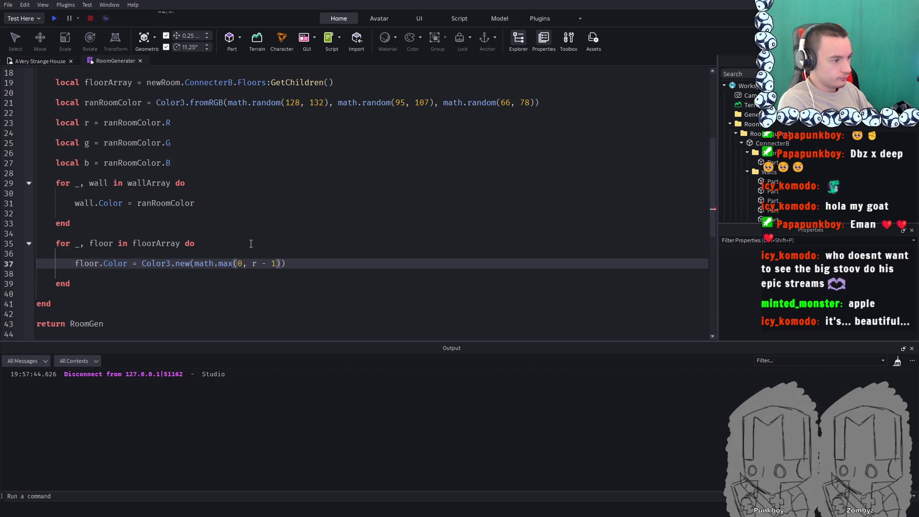
pyautogui.write('0')
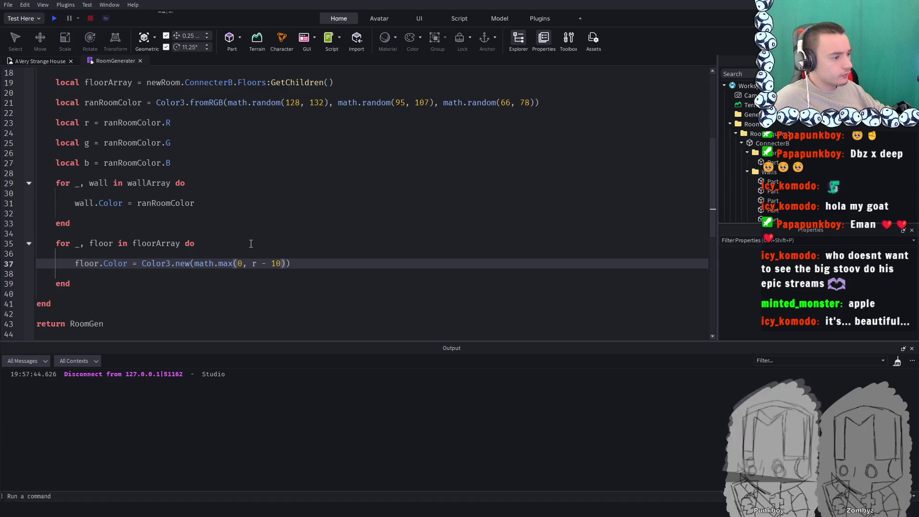
pyautogui.write('),')
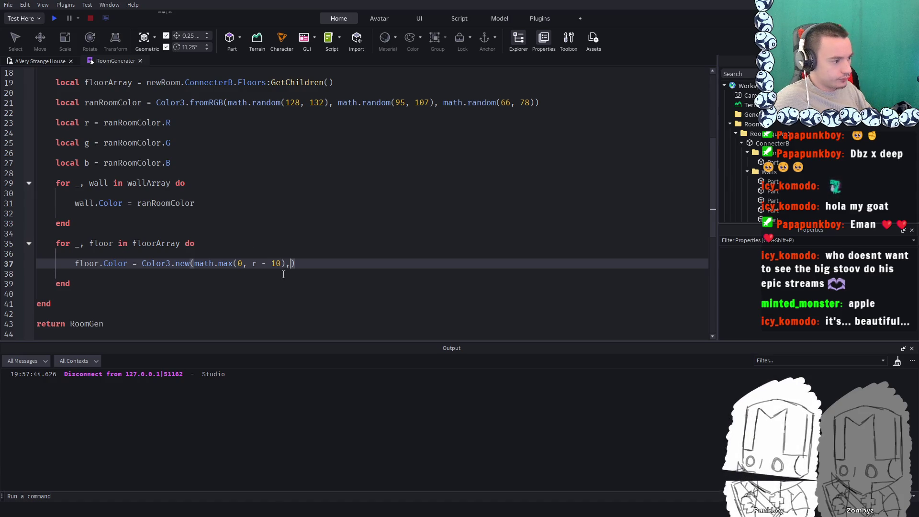
# Step: Duplicate the clamped term for the green and blue channels using g and b
pyautogui.moveTo(291, 264)
pyautogui.mouseDown()
pyautogui.moveTo(173, 265)
pyautogui.moveTo(206, 265)
pyautogui.moveTo(196, 266)
pyautogui.mouseUp()
pyautogui.hotkey('ctrl', 'c')
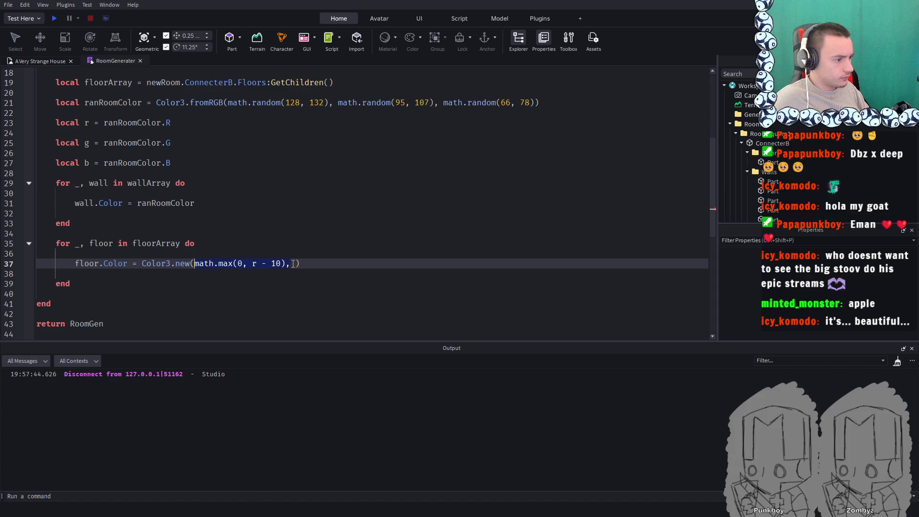
pyautogui.click(300, 268)
pyautogui.hotkey('ctrl', 'v')
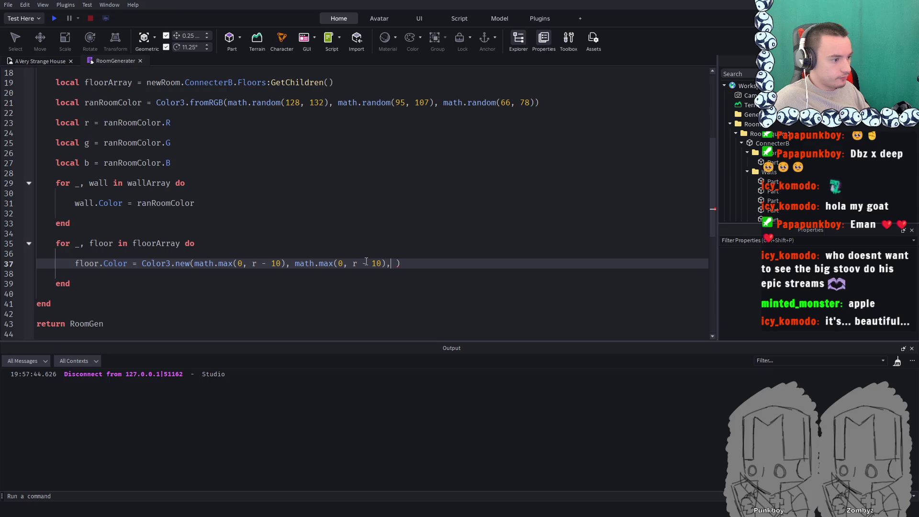
pyautogui.hotkey('ctrl', 'v')
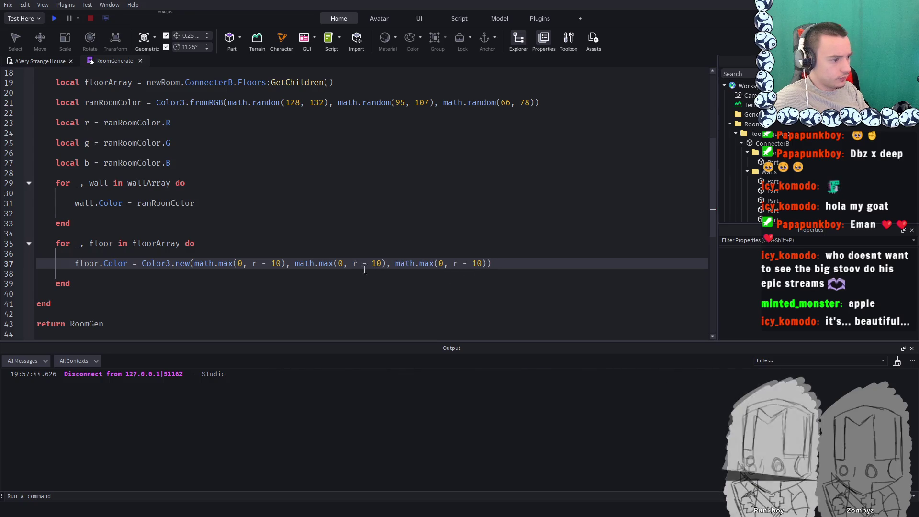
pyautogui.write('g')
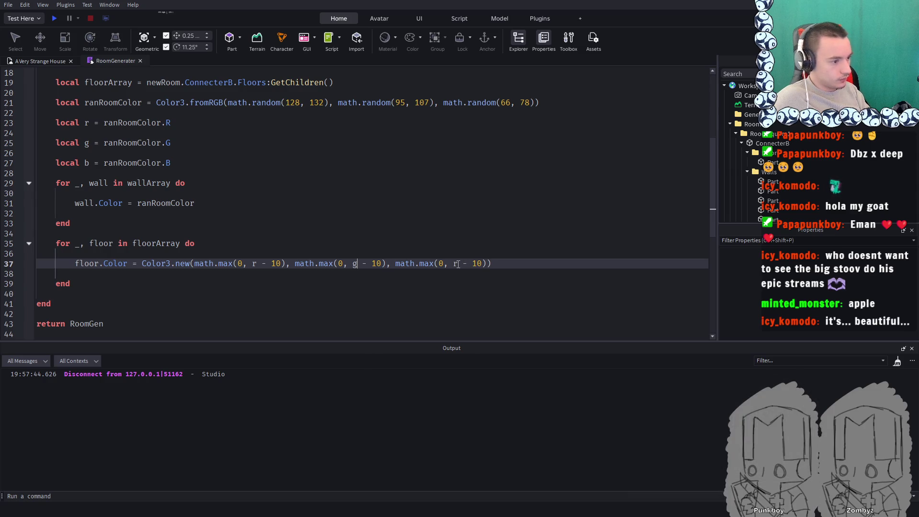
pyautogui.doubleClick(458, 264)
pyautogui.write('b')
pyautogui.click(355, 195)
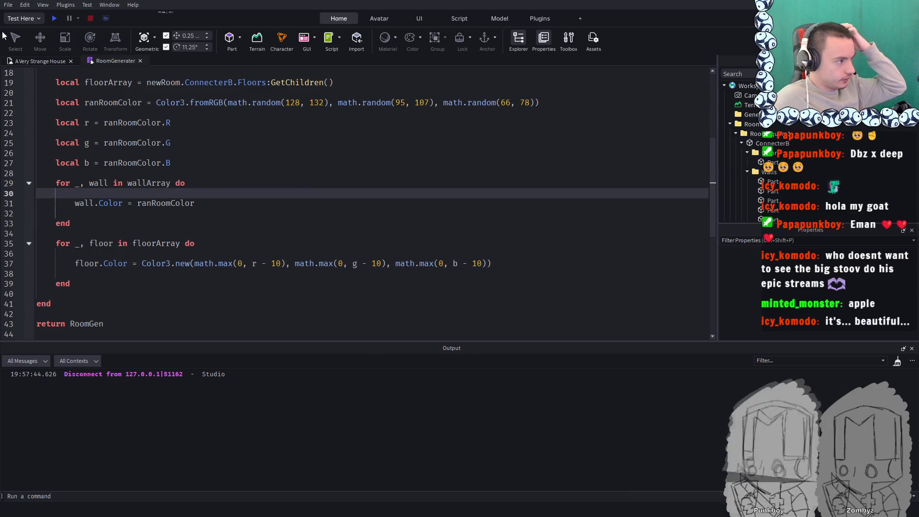
# Step: Start a playtest and walk through doors, opening them to spawn new rooms
pyautogui.click(54, 21)
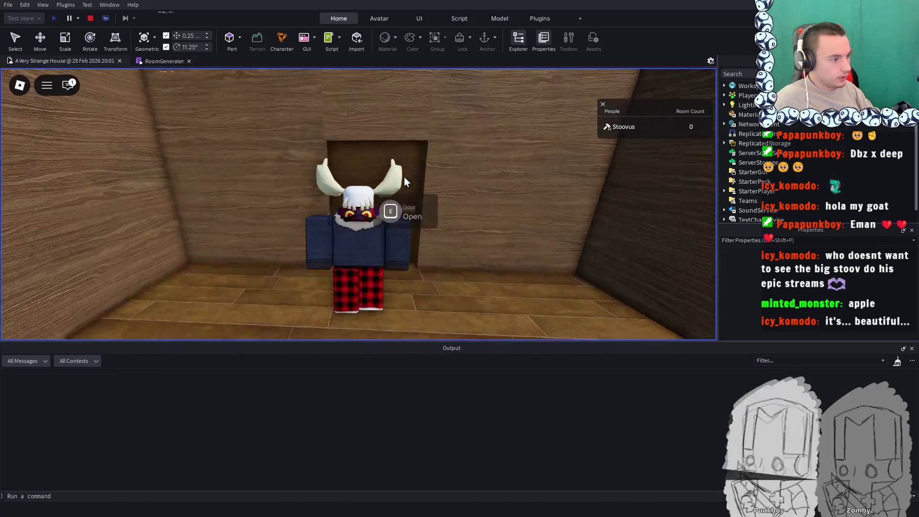
pyautogui.press('e')
pyautogui.press('w')
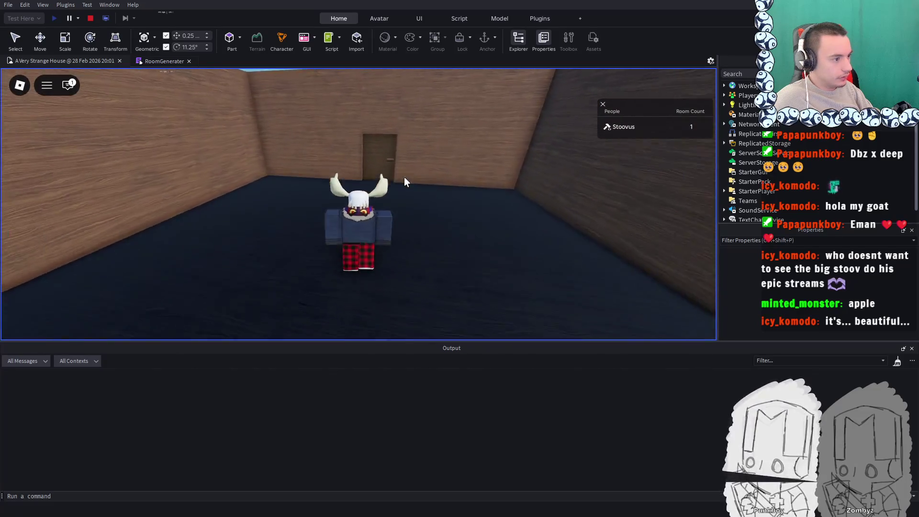
pyautogui.press('w')
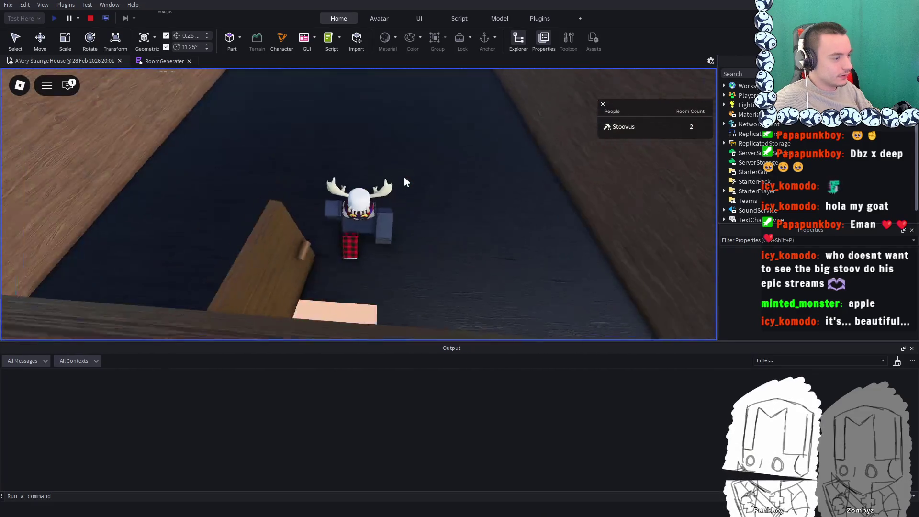
pyautogui.scroll(-3, 404, 182)
pyautogui.press('w')
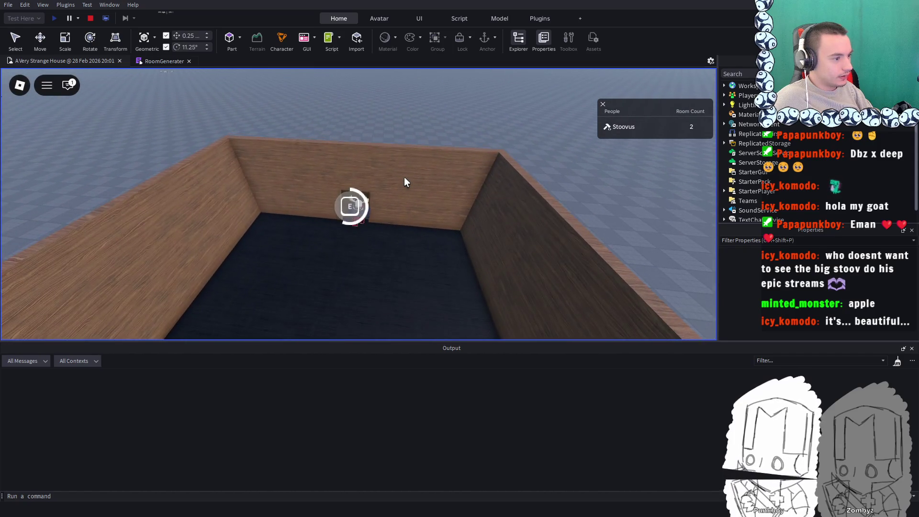
pyautogui.press('e')
# Step: Spawn a fourth room, select its dark floor part, and stop the test
pyautogui.press('w')
pyautogui.scroll(3, 301, 119)
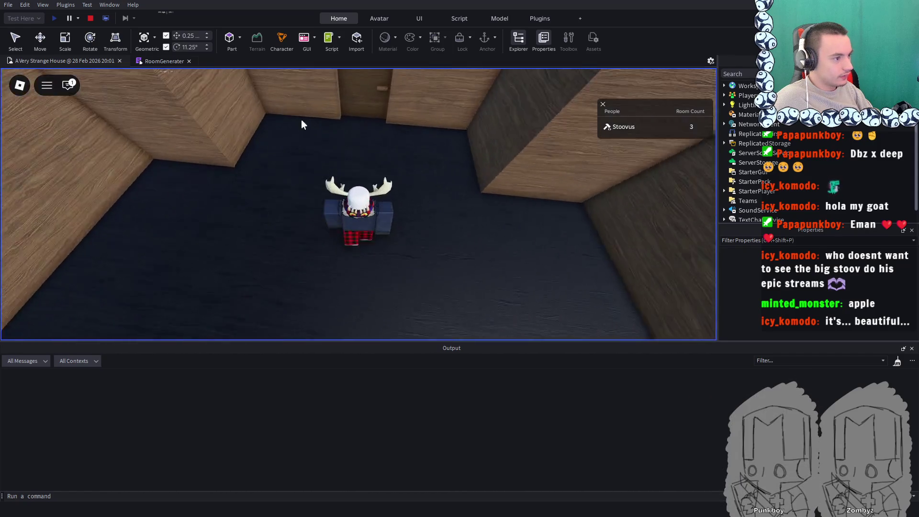
pyautogui.press('w')
pyautogui.press('e')
pyautogui.press('w')
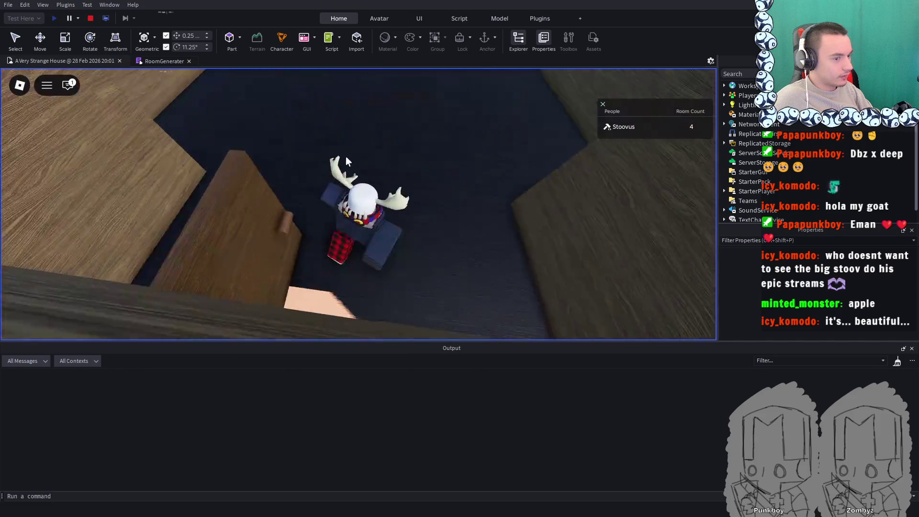
pyautogui.scroll(-5, 345, 156)
pyautogui.click(537, 186)
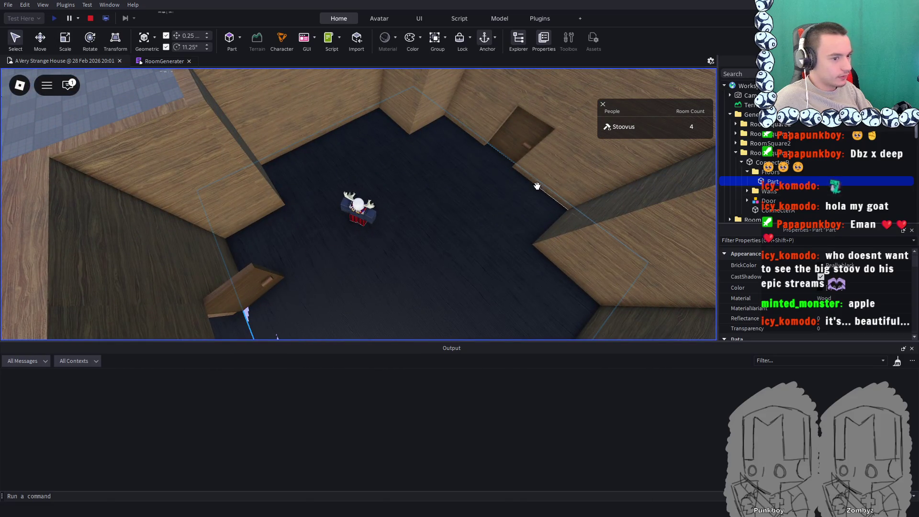
pyautogui.click(91, 18)
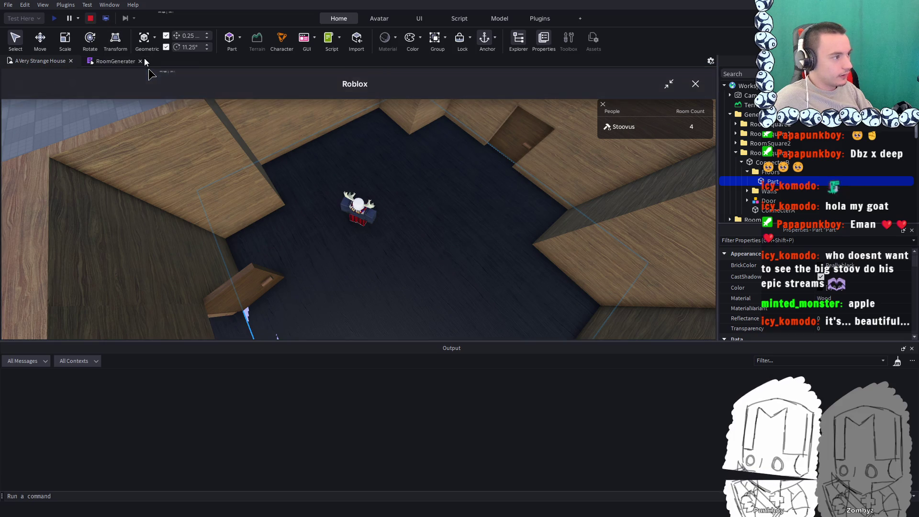
# Step: Delete the math.max(0, ...) clamps around the r, g and b terms on line 37
pyautogui.click(111, 59)
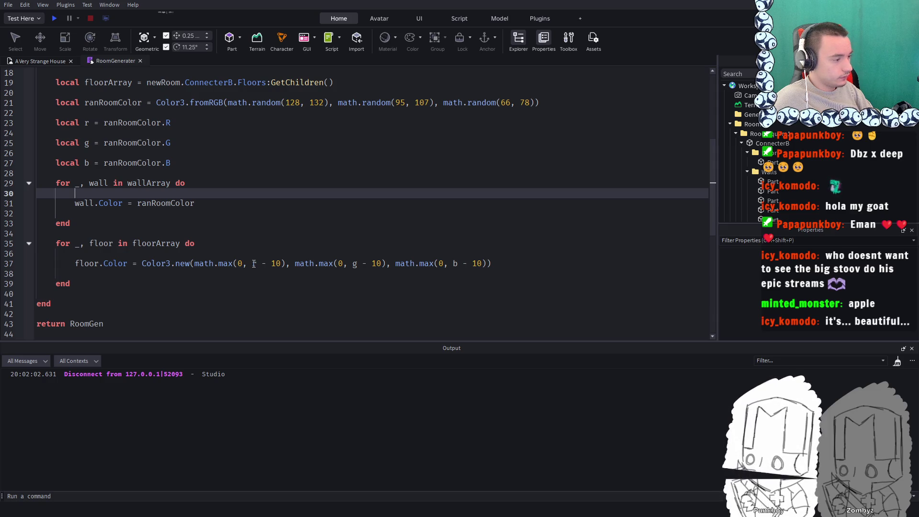
pyautogui.moveTo(254, 264); pyautogui.dragTo(199, 265)
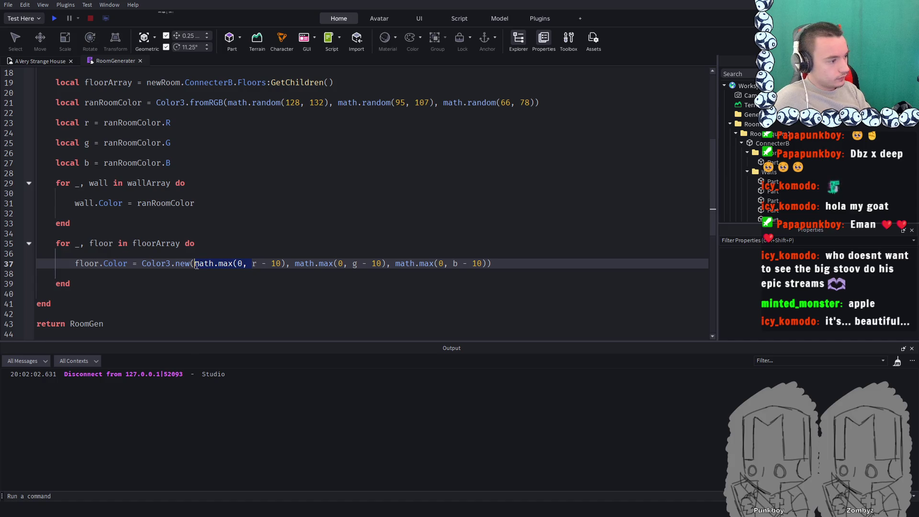
pyautogui.press('BackSpace')
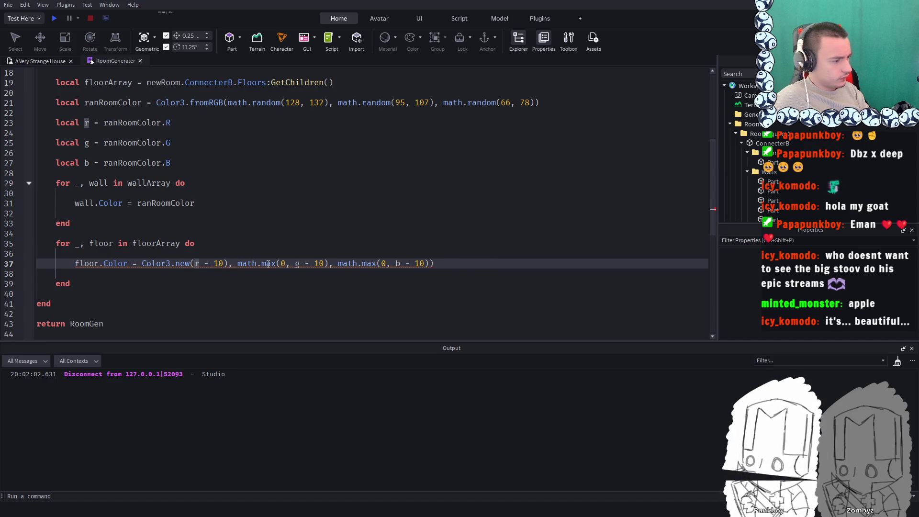
pyautogui.moveTo(297, 264); pyautogui.dragTo(232, 264)
pyautogui.press('BackSpace')
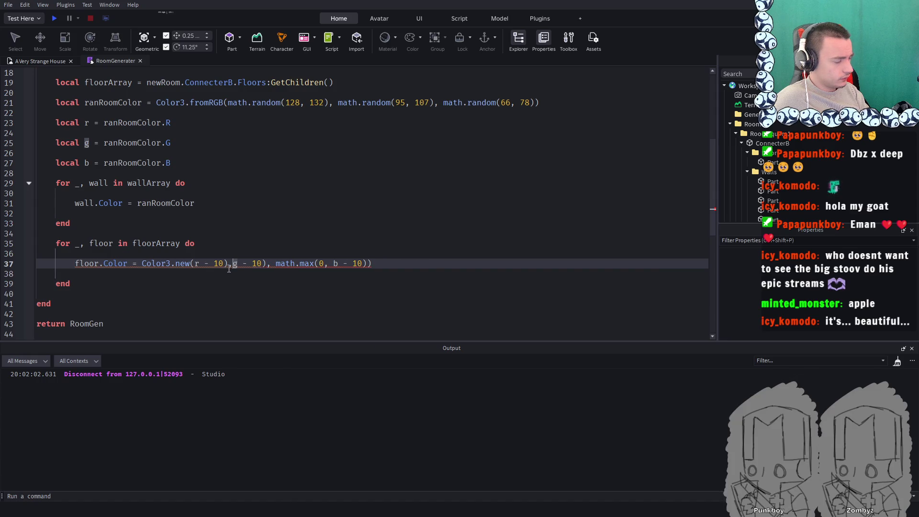
pyautogui.press('BackSpace')
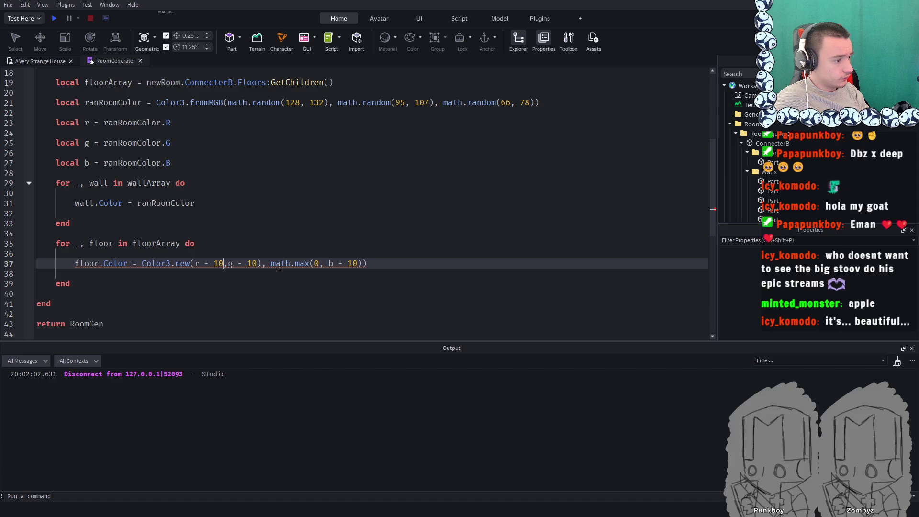
pyautogui.moveTo(315, 263); pyautogui.dragTo(267, 264)
pyautogui.press('BackSpace')
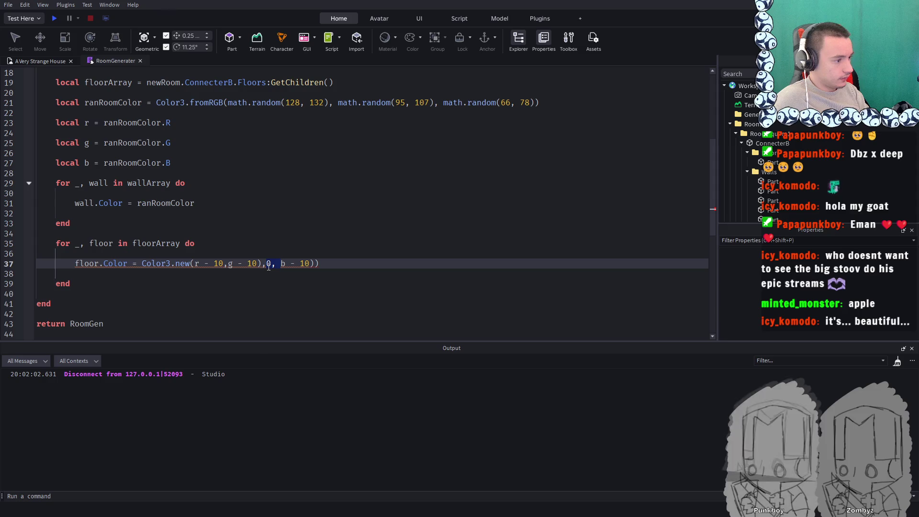
pyautogui.press('BackSpace')
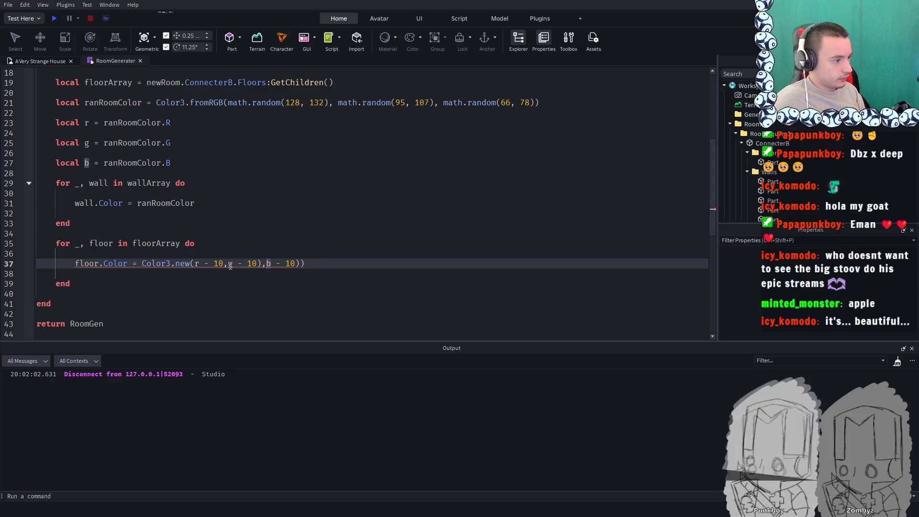
# Step: Tidy line 37 to Color3.new(r - 10, g - 10, b - 10) and start a playtest
pyautogui.click(227, 264)
pyautogui.click(270, 263)
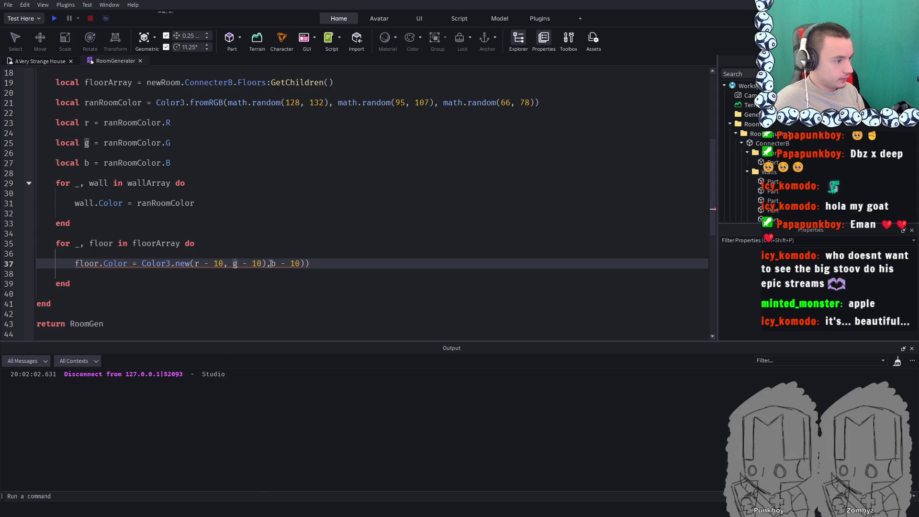
pyautogui.click(314, 264)
pyautogui.press('BackSpace')
pyautogui.click(267, 263)
pyautogui.press('BackSpace')
pyautogui.press('BackSpace')
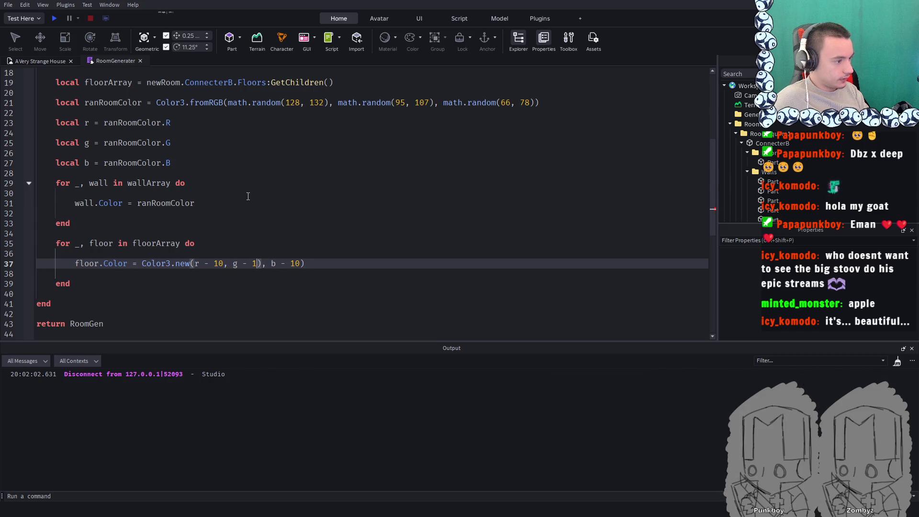
pyautogui.press('Up')
pyautogui.press('Up')
pyautogui.press('Up')
pyautogui.click(263, 263)
pyautogui.press('BackSpace')
pyautogui.write('0')
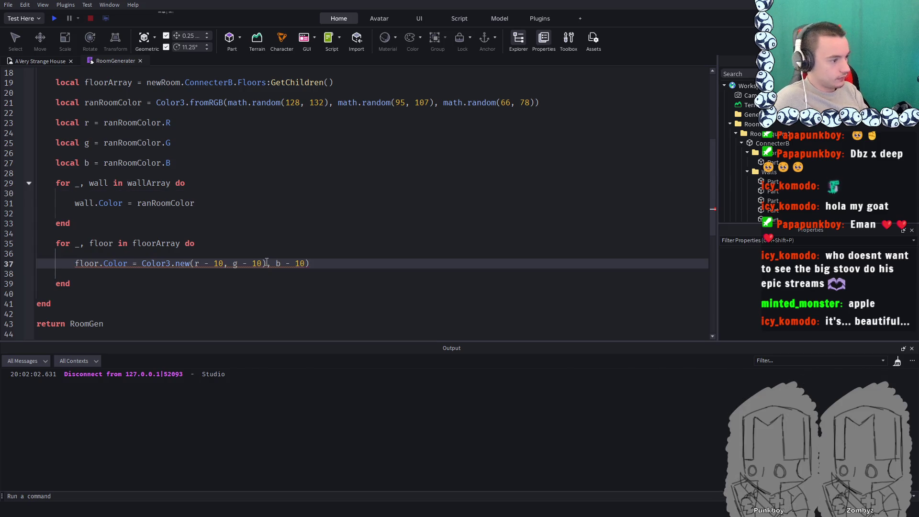
pyautogui.click(265, 228)
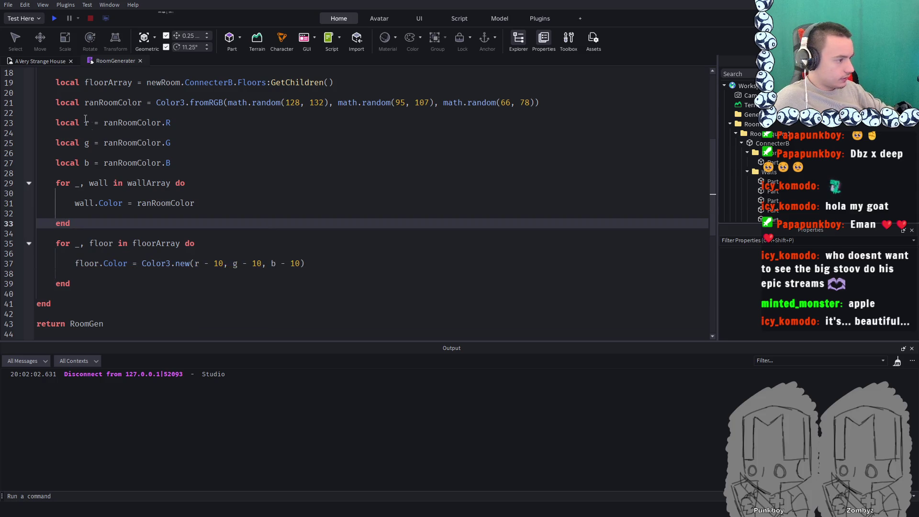
pyautogui.click(54, 18)
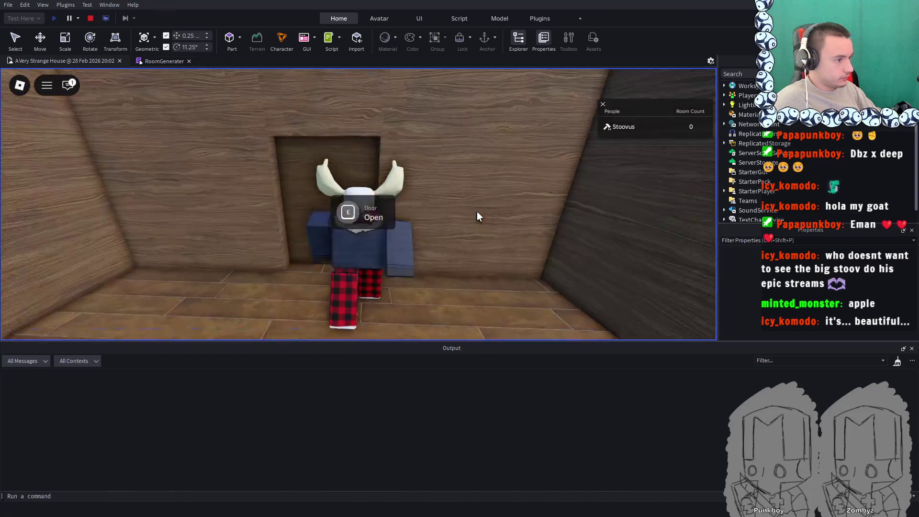
# Step: Walk toward the door and select wall and floor parts to compare their colours
pyautogui.scroll(-10, 477, 211)
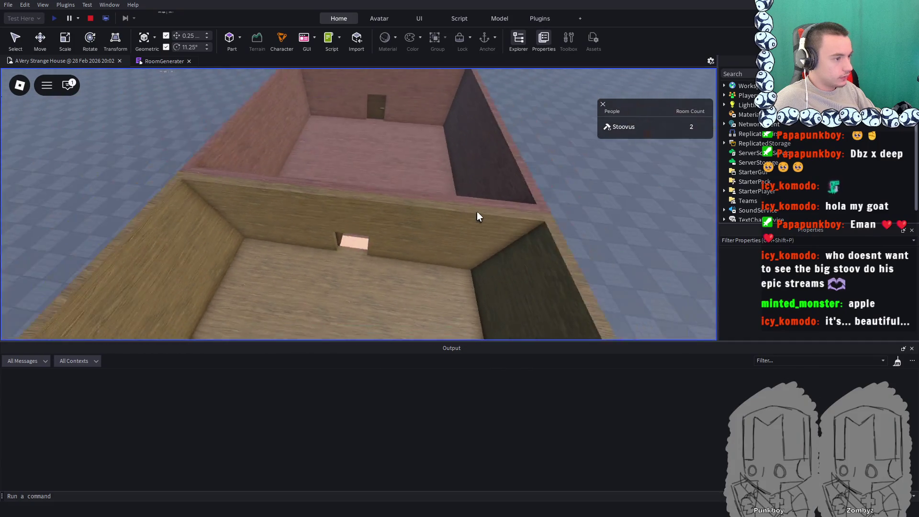
pyautogui.scroll(5, 477, 211)
pyautogui.press('w')
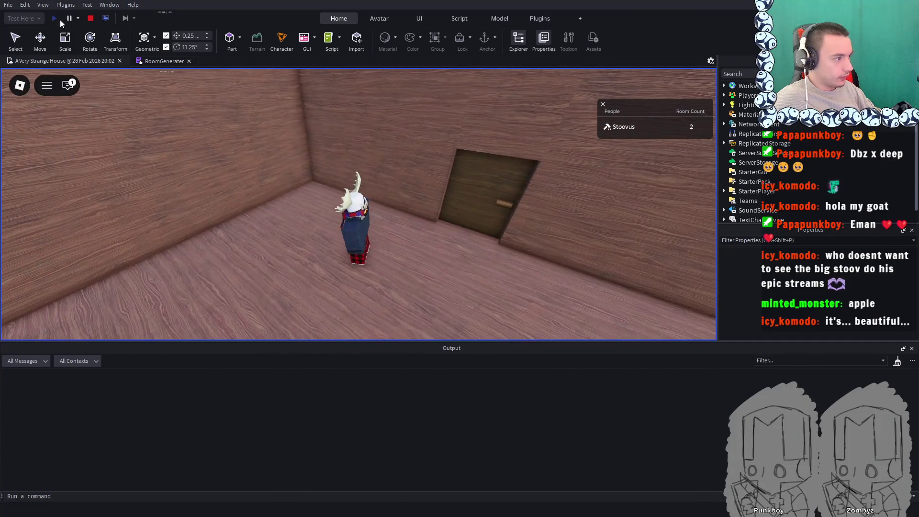
pyautogui.hotkey('ctrl', '1')
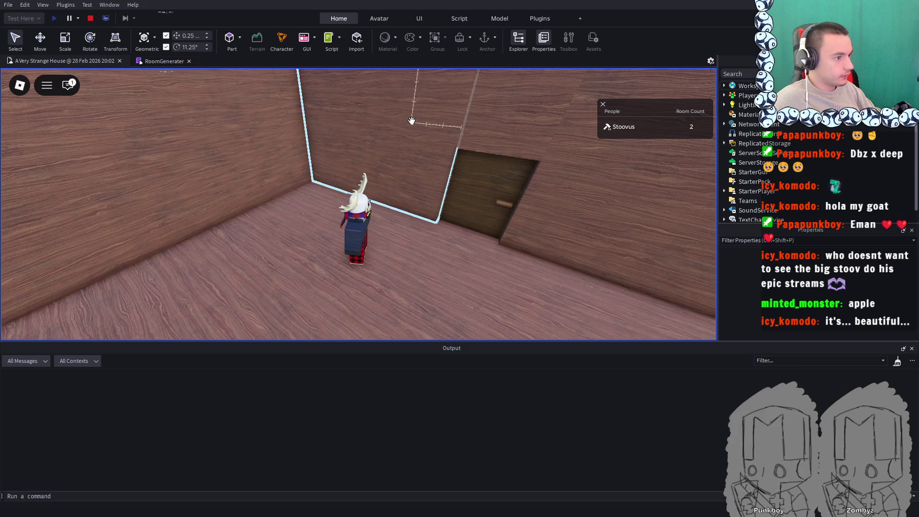
pyautogui.click(388, 113)
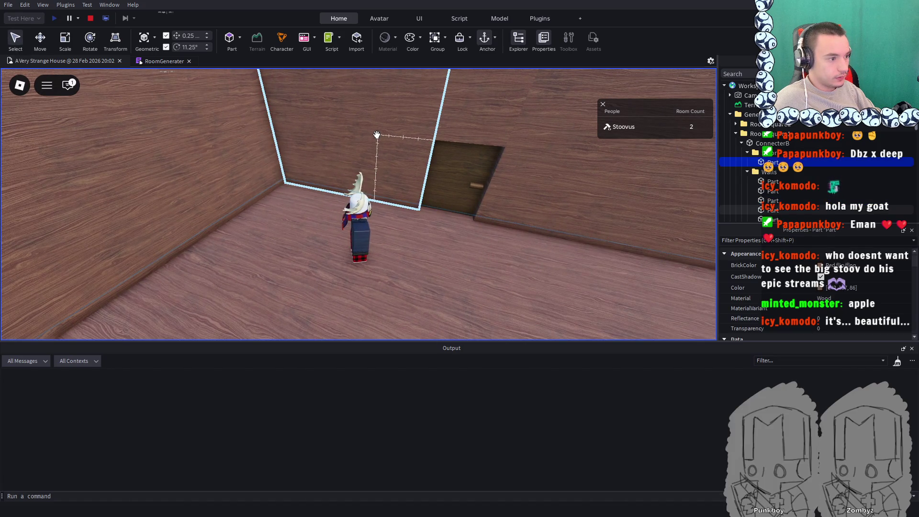
pyautogui.click(376, 140)
pyautogui.scroll(-3, 287, 225)
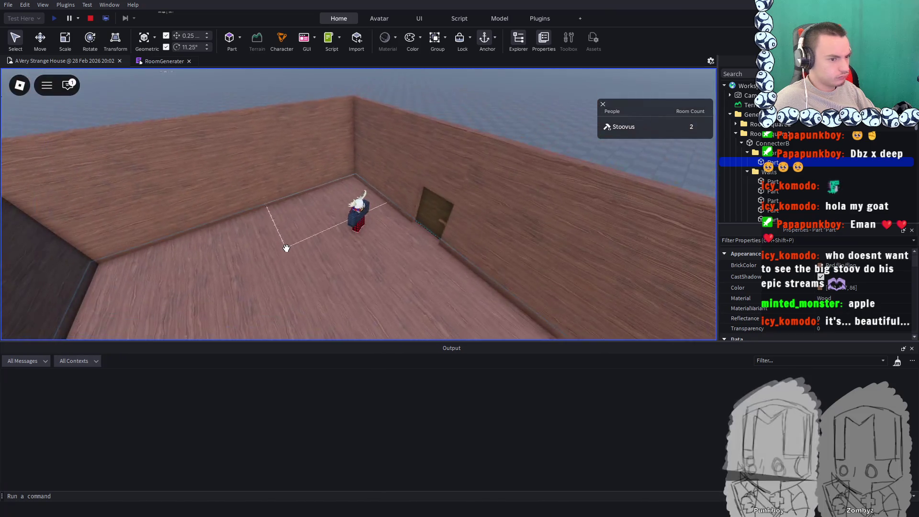
pyautogui.click(283, 185)
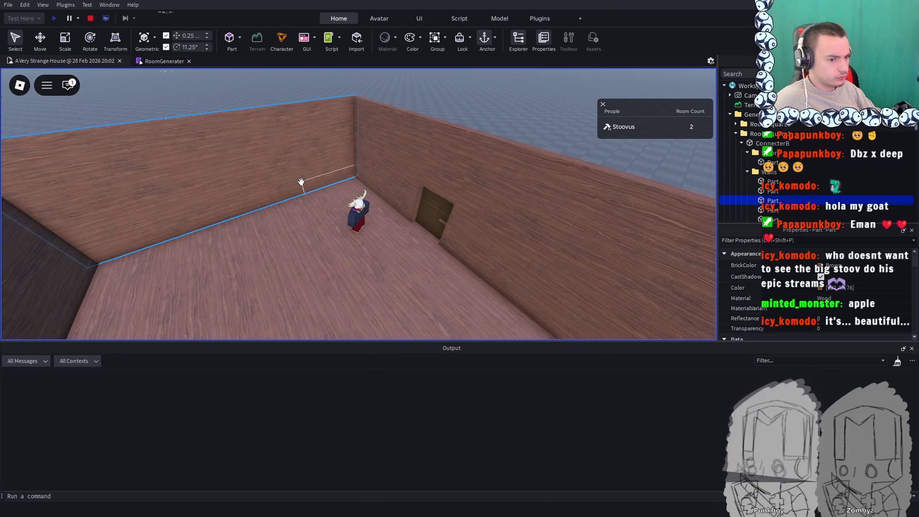
pyautogui.click(314, 249)
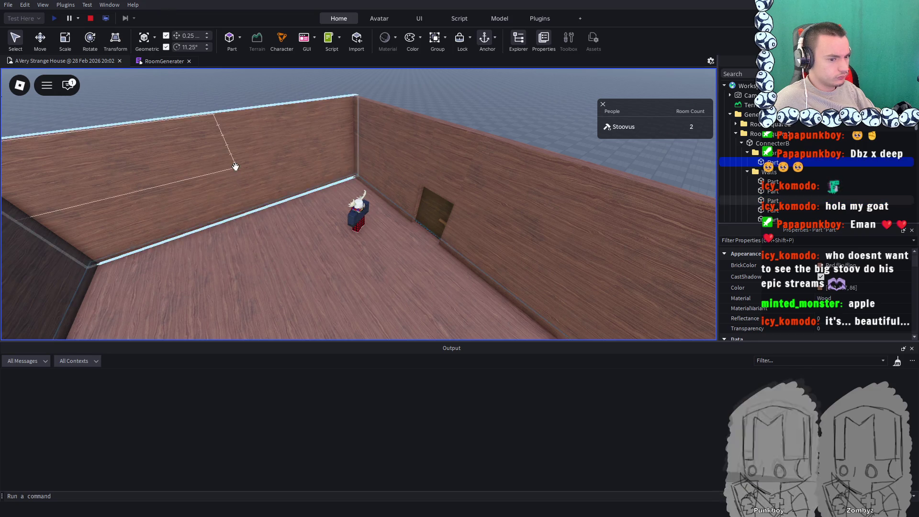
# Step: Open the door to spawn the third room, enter it, and stop the test
pyautogui.press('w')
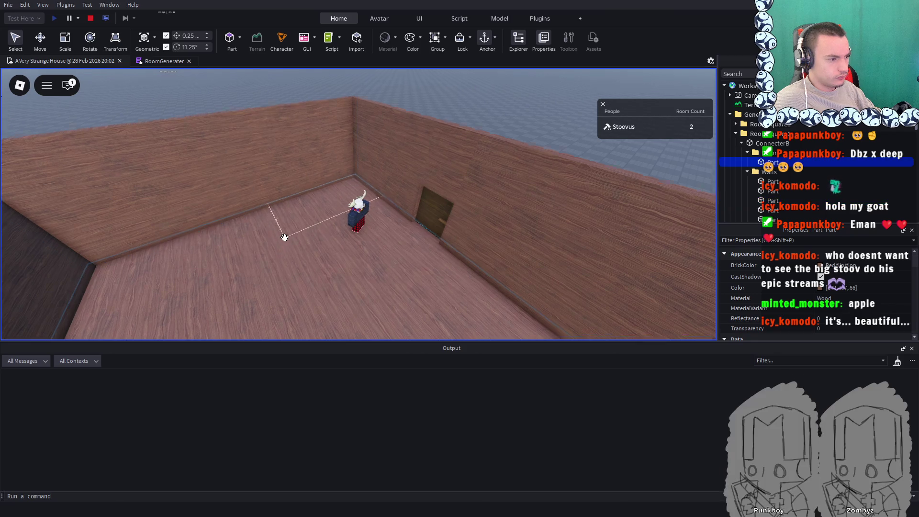
pyautogui.press('e')
pyautogui.scroll(-10, 284, 238)
pyautogui.press('w')
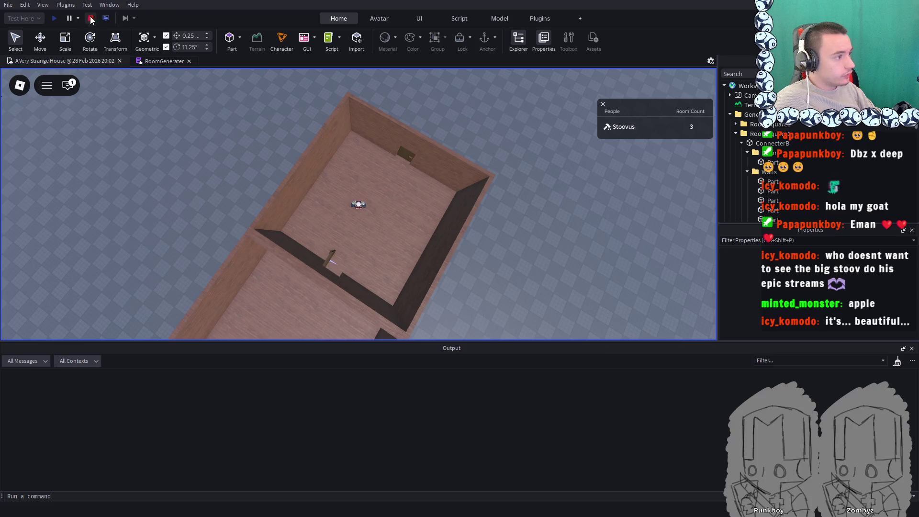
pyautogui.click(93, 17)
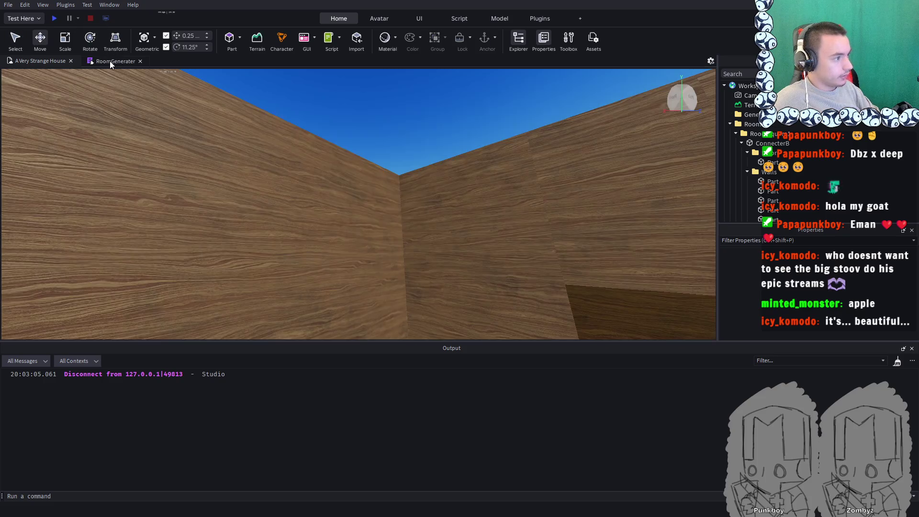
# Step: Change line 37's floor colour to Color3.fromRGB(r - 10, g - 10, b - 10) and start a play-test
pyautogui.click(112, 62)
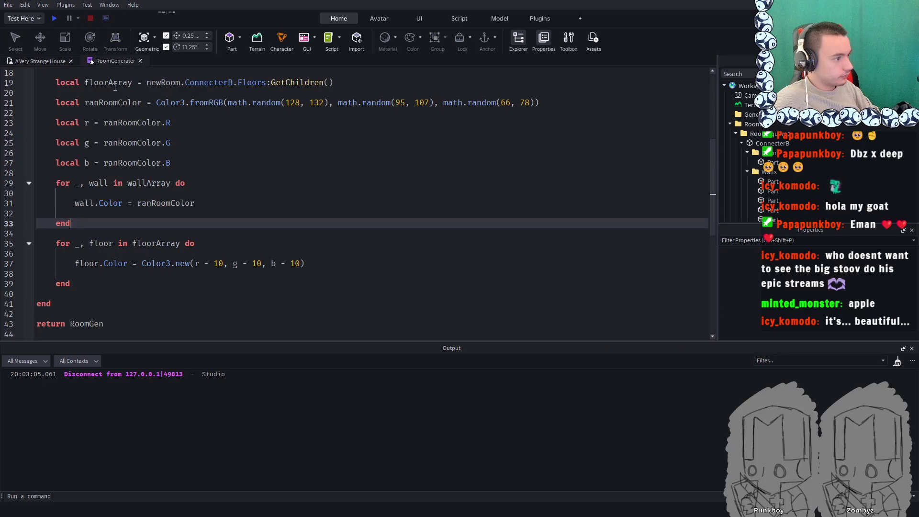
pyautogui.click(223, 264)
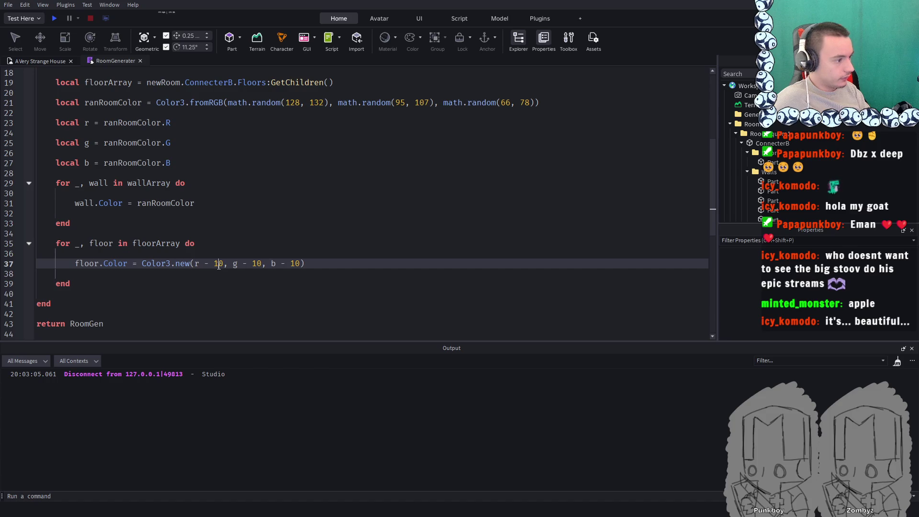
pyautogui.press('BackSpace')
pyautogui.press('BackSpace')
pyautogui.write('30')
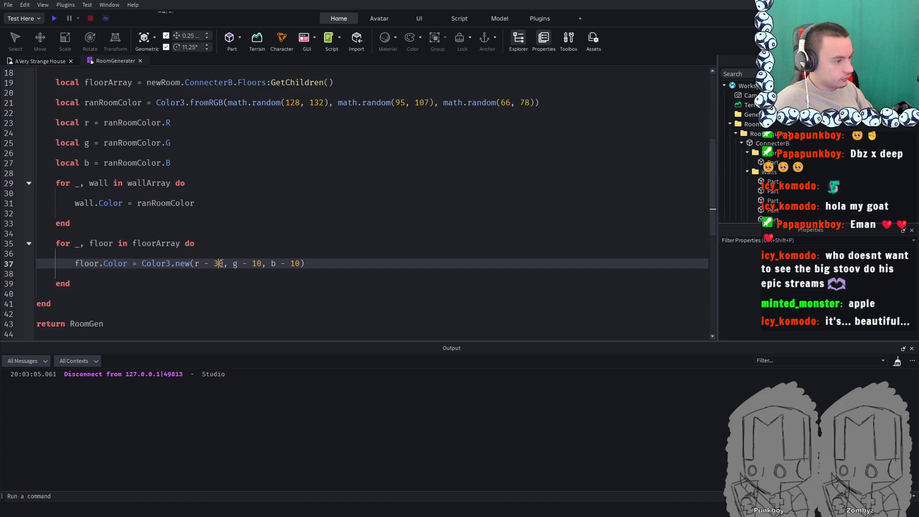
pyautogui.press('BackSpace')
pyautogui.write('1')
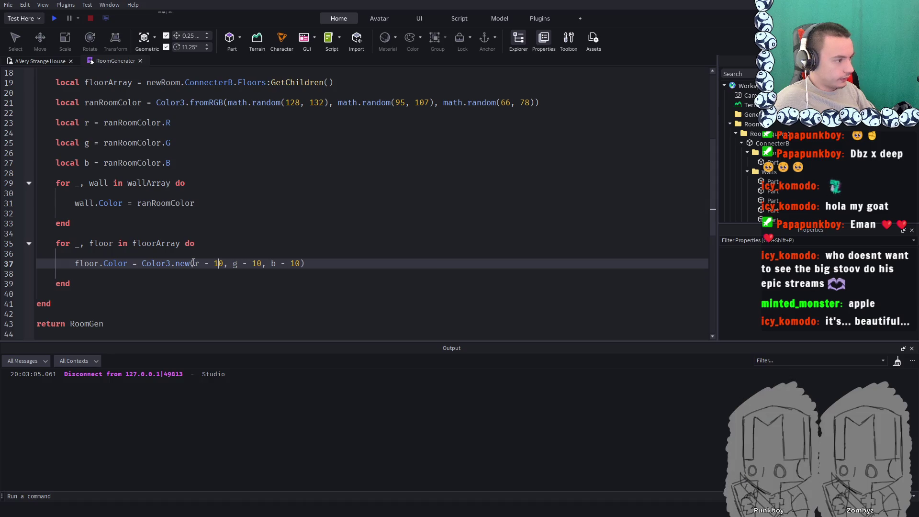
pyautogui.press('BackSpace')
pyautogui.press('BackSpace')
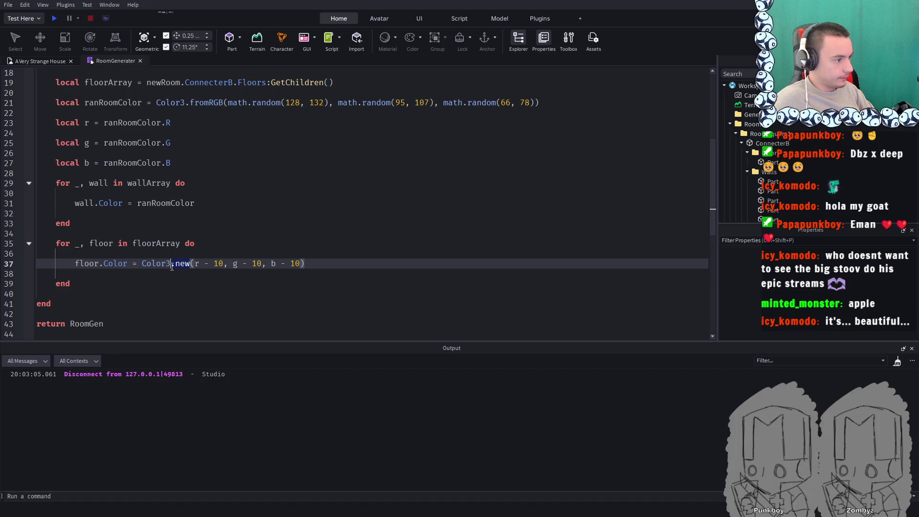
pyautogui.write('.f')
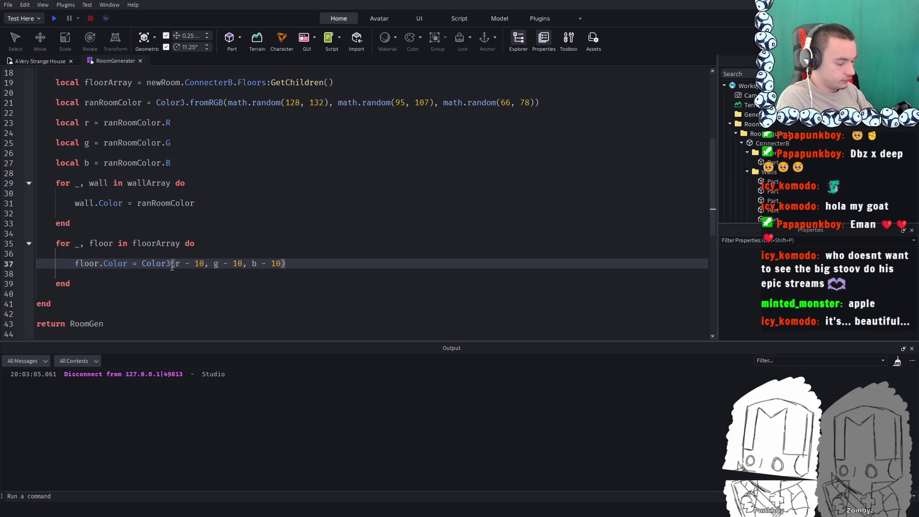
pyautogui.write('romRGB')
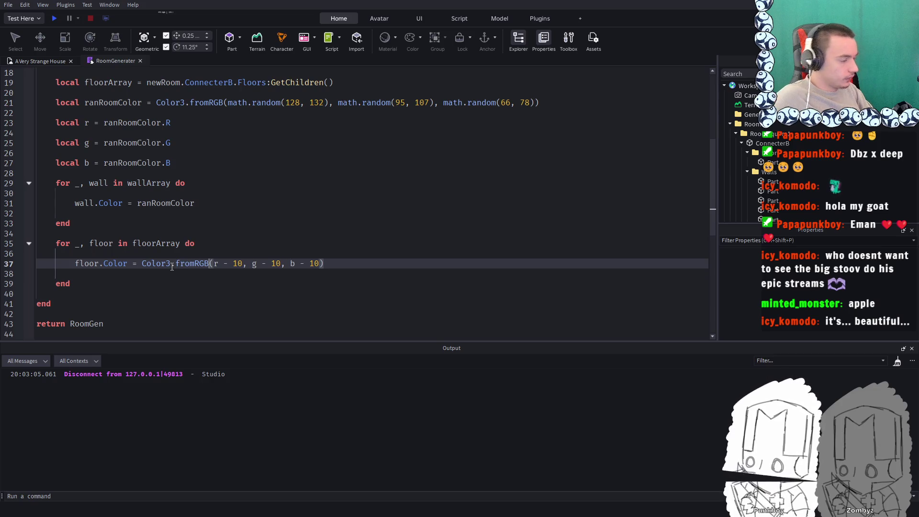
pyautogui.click(51, 18)
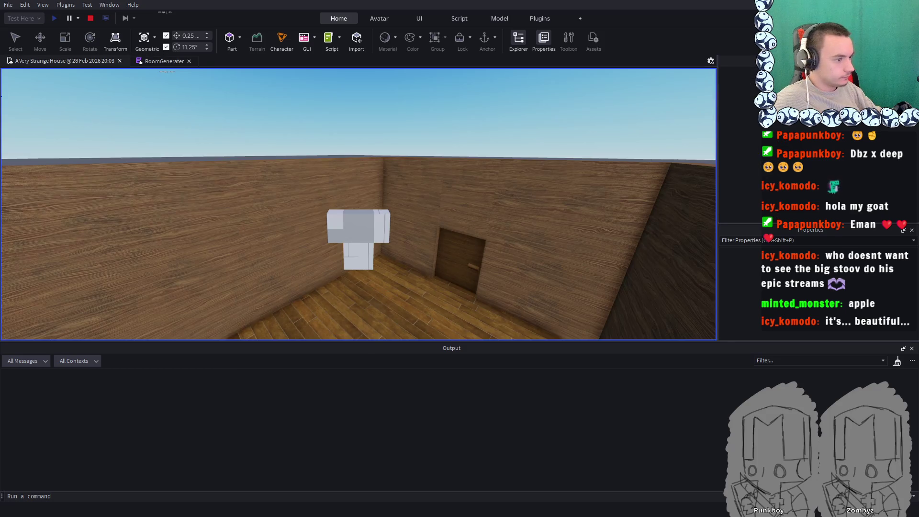
# Step: Walk through the doors in the play-test until the Room Count reaches 2
pyautogui.press('w')
pyautogui.scroll(-5, 447, 196)
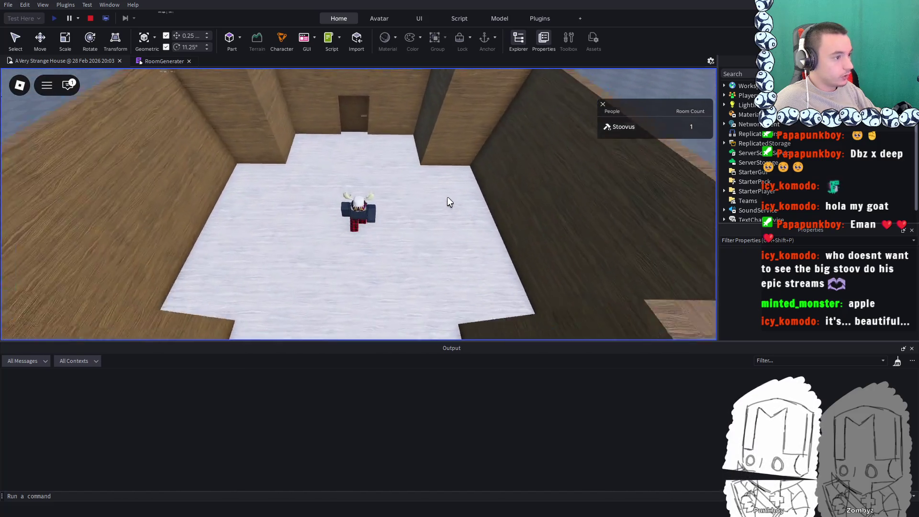
pyautogui.press('w')
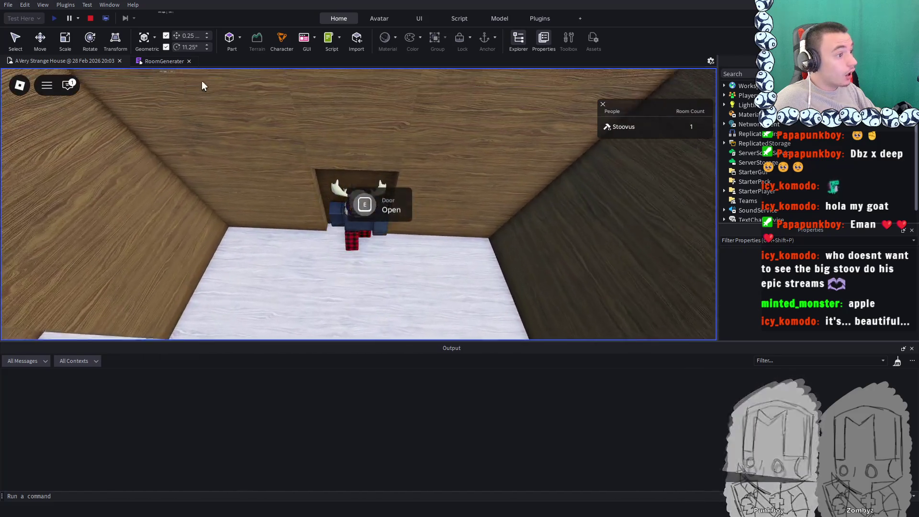
pyautogui.scroll(5, 306, 130)
pyautogui.scroll(-5, 308, 136)
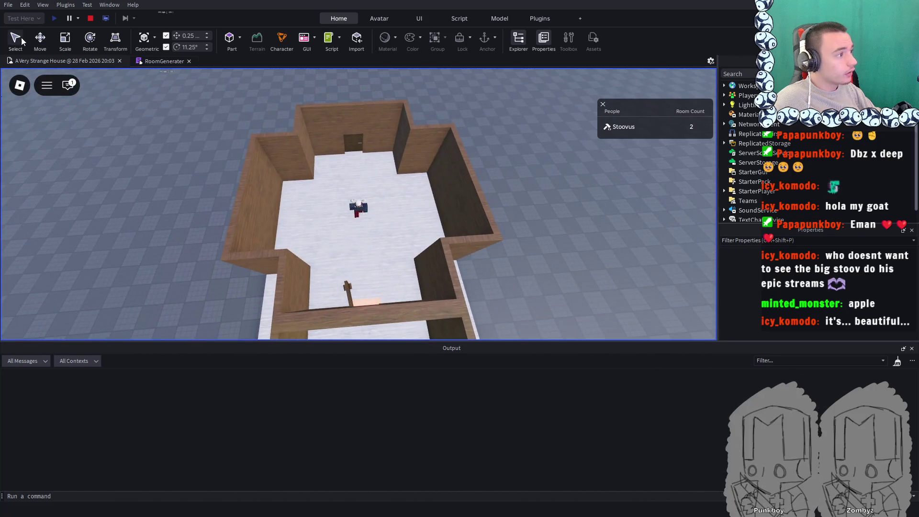
# Step: Select a new floor part, check its Color in Properties, then stop the test
pyautogui.click(326, 171)
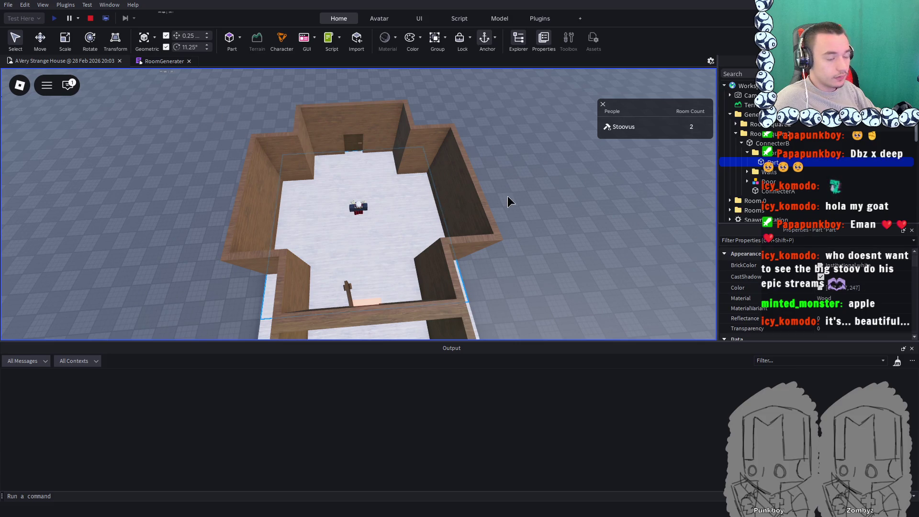
pyautogui.click(819, 287)
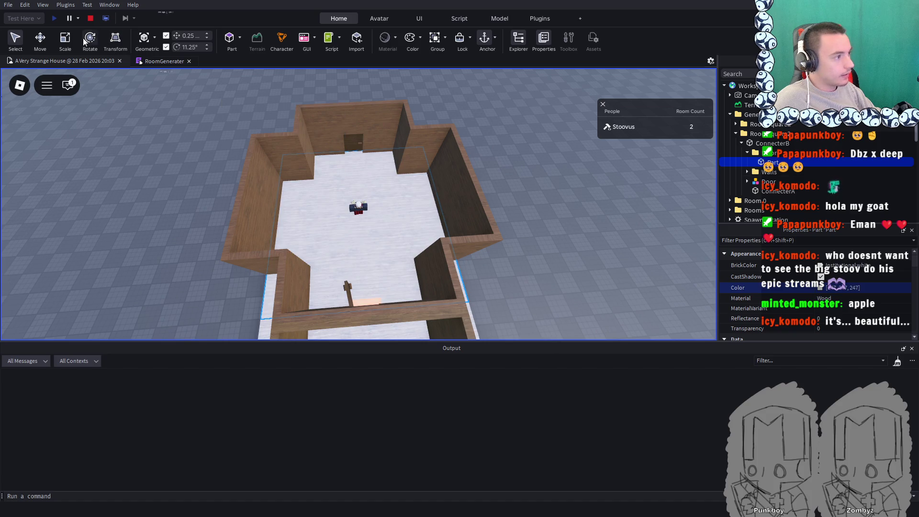
pyautogui.click(90, 19)
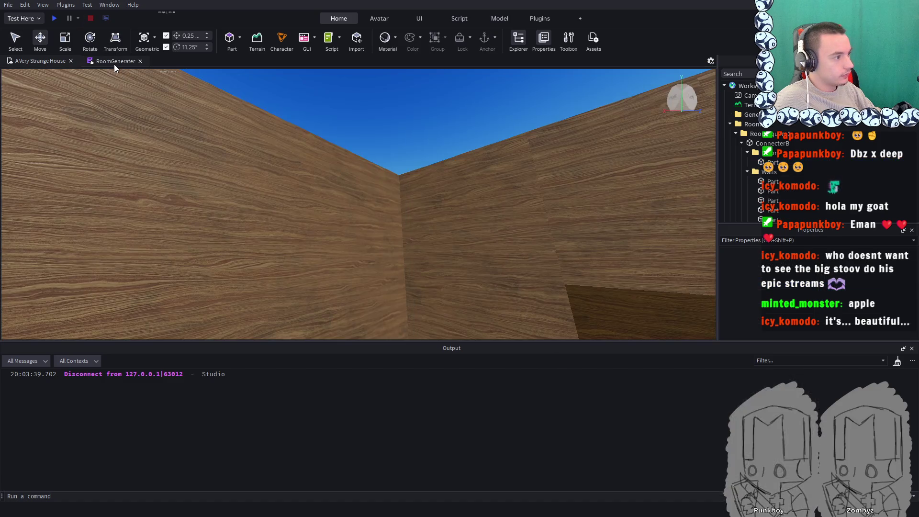
# Step: From the place view, start a playtest and open the first door to spawn a room
pyautogui.scroll(1, 255, 141)
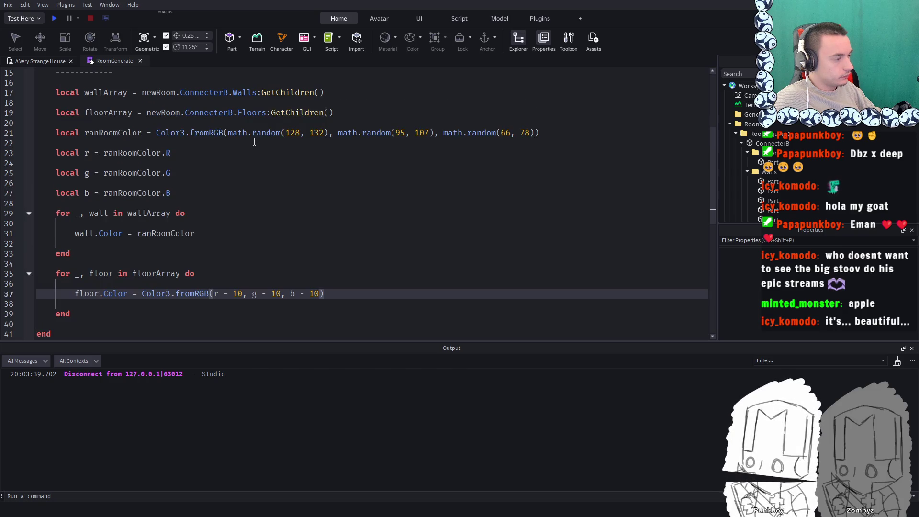
pyautogui.click(34, 61)
pyautogui.press('w')
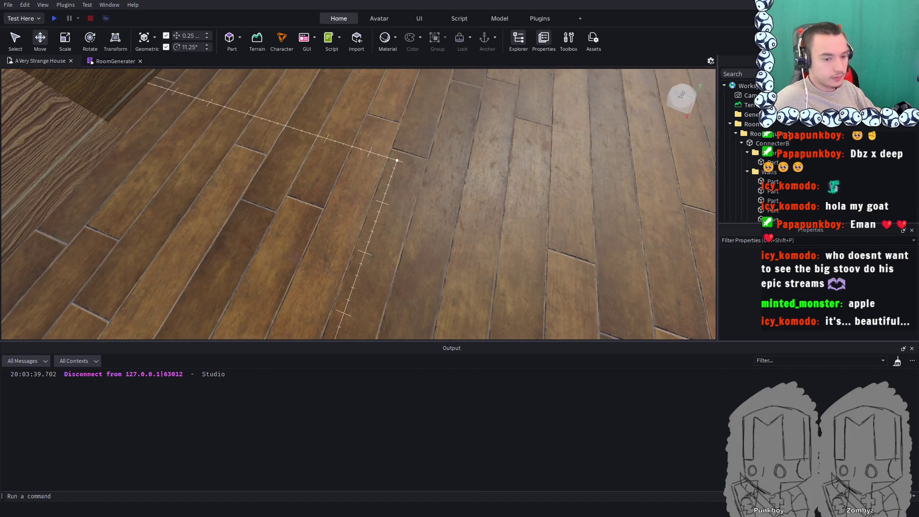
pyautogui.click(54, 18)
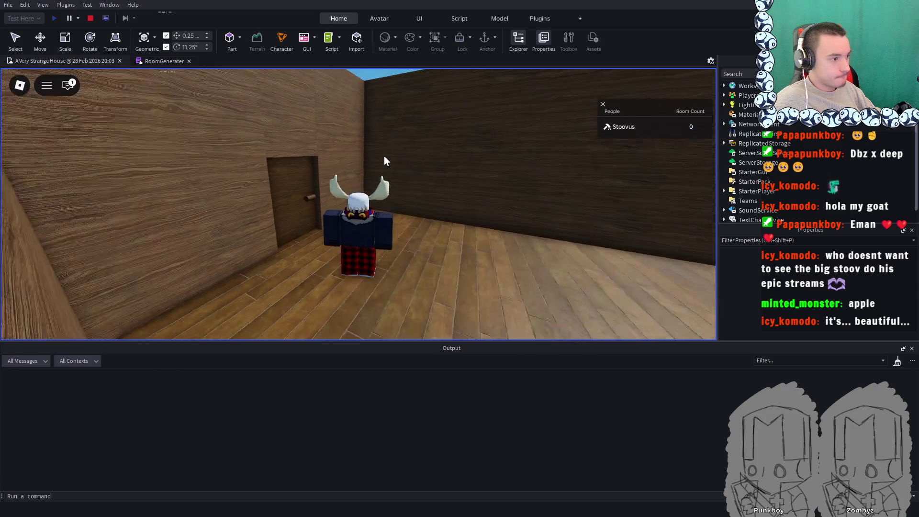
pyautogui.press('e')
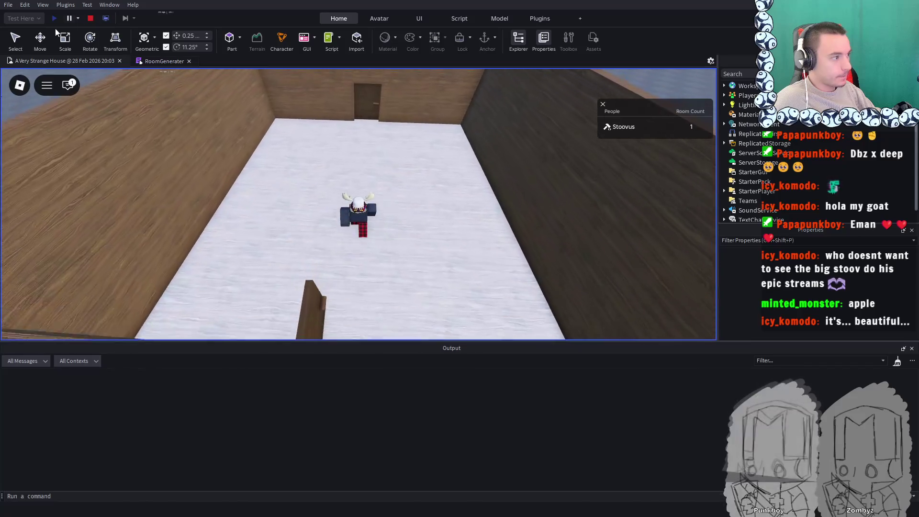
# Step: Select the new room's floor part and check its white Color value in Properties
pyautogui.click(14, 41)
pyautogui.click(386, 191)
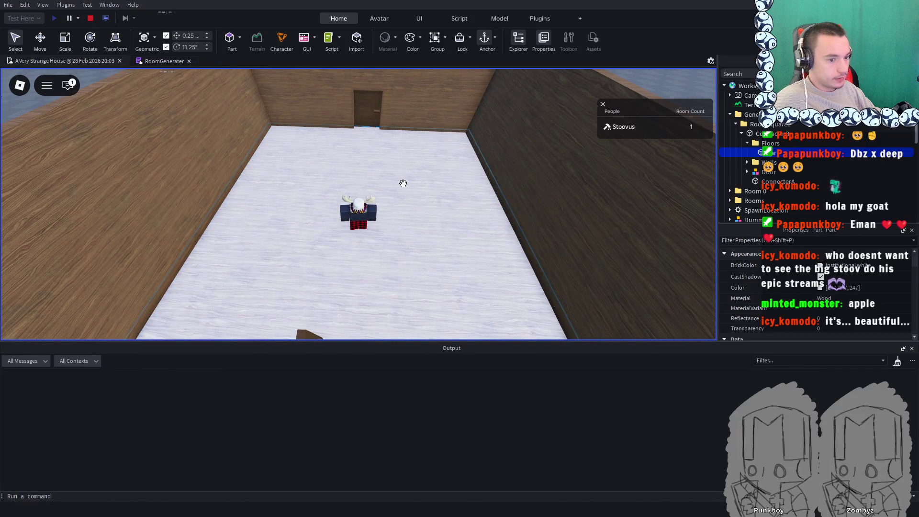
pyautogui.click(822, 289)
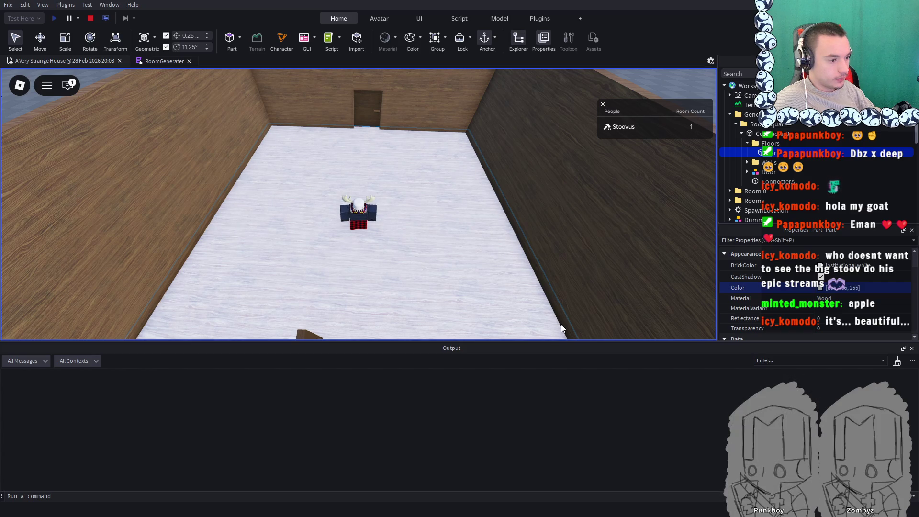
pyautogui.click(154, 61)
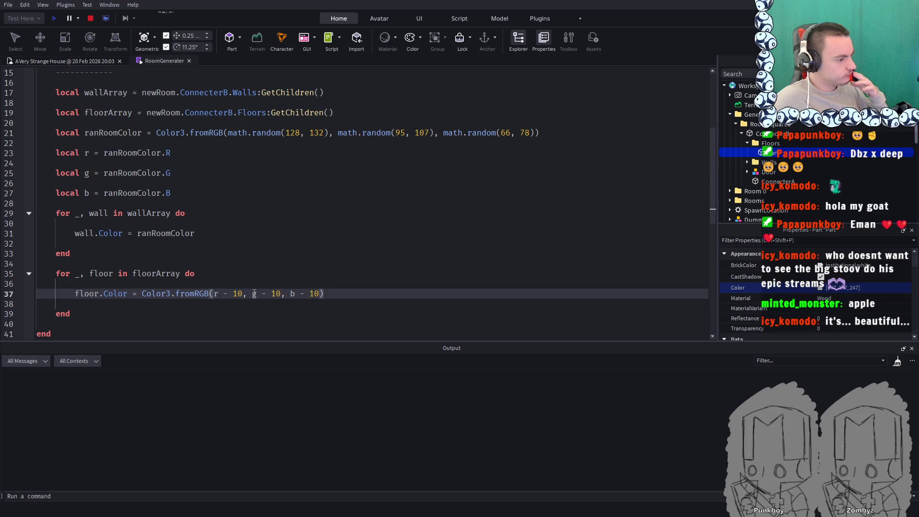
# Step: Set line 37's floor colour to Color3.new(r - 30, g - 30, b - 30) and stop the playtest
pyautogui.click(237, 293)
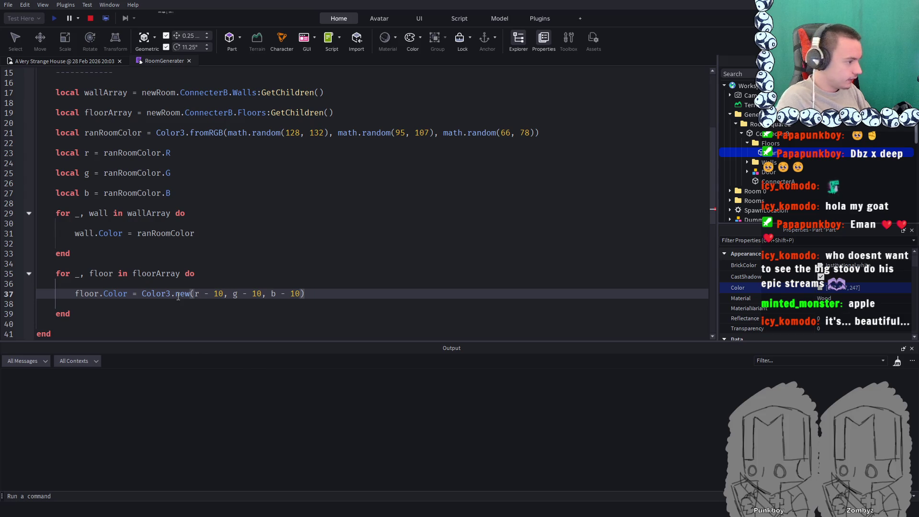
pyautogui.write('3')
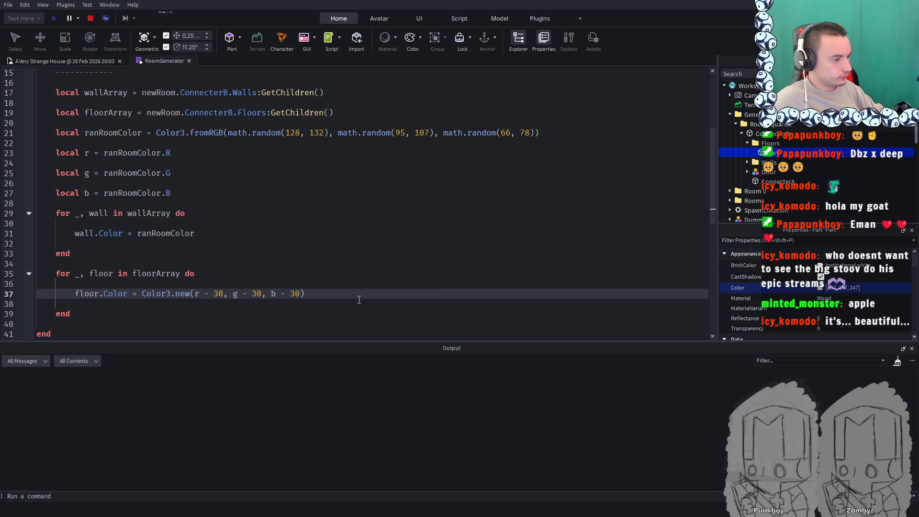
pyautogui.moveTo(359, 299)
pyautogui.mouseDown()
pyautogui.moveTo(71, 254)
pyautogui.moveTo(36, 294)
pyautogui.mouseUp()
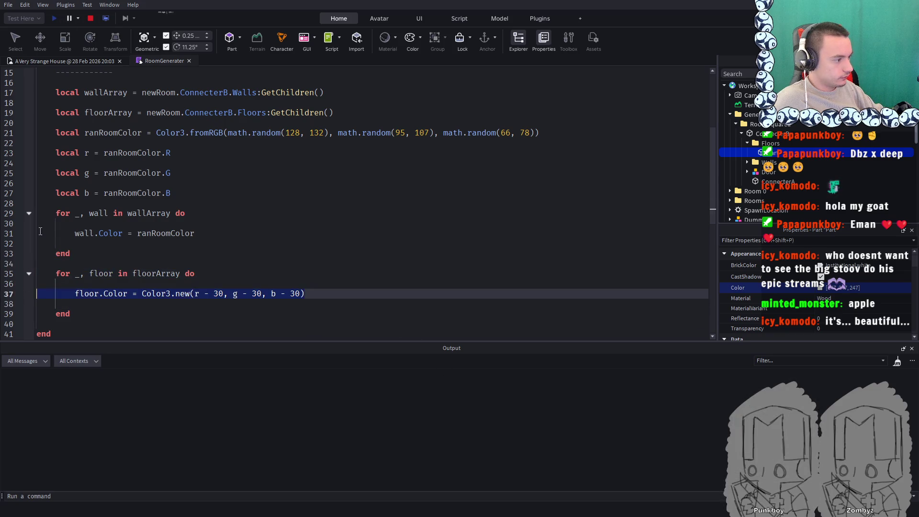
pyautogui.click(90, 18)
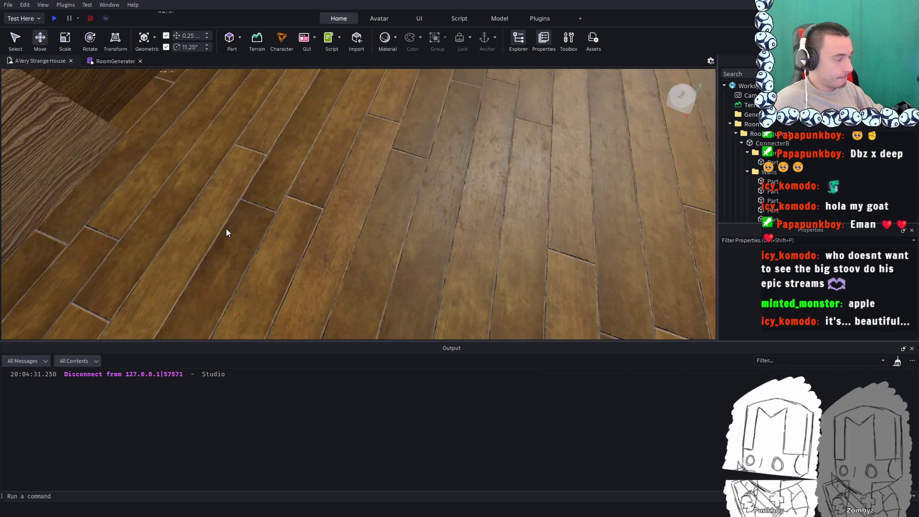
# Step: Launch a new playtest with the updated floor colour code
pyautogui.click(100, 60)
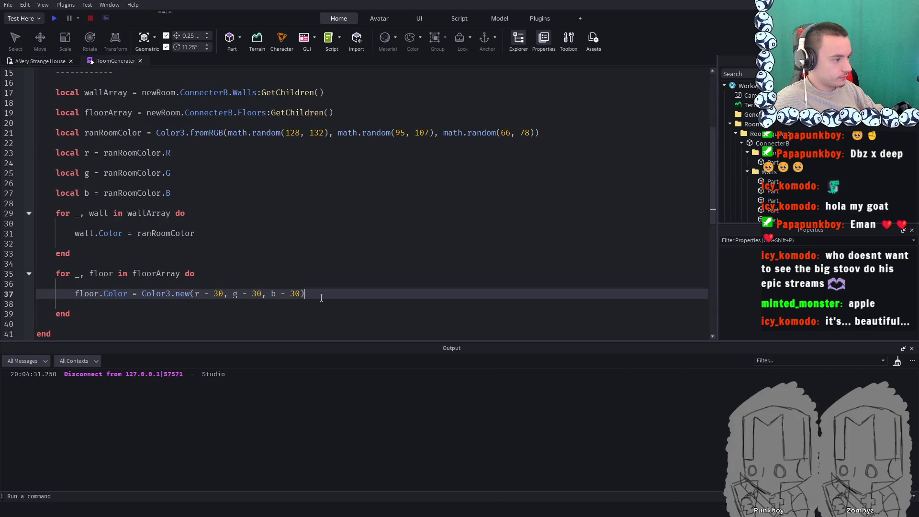
pyautogui.click(53, 18)
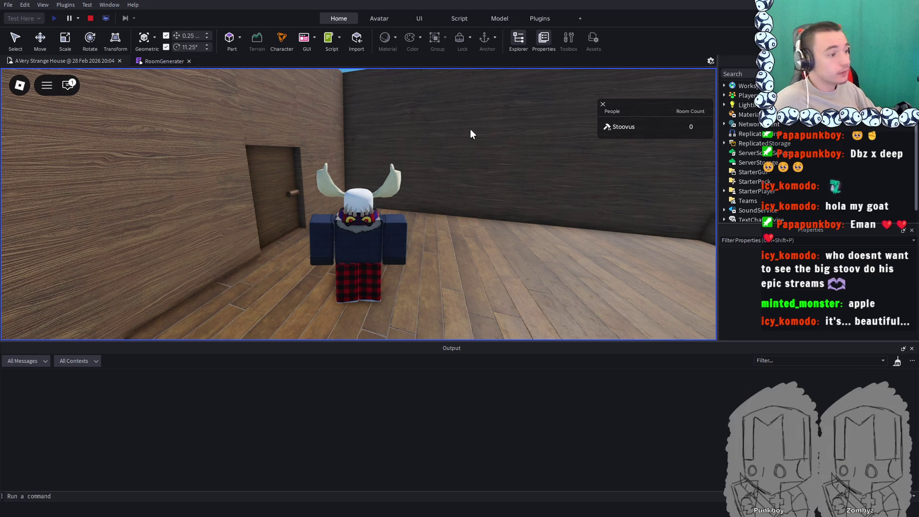
# Step: Walk through the doors to generate rooms up to a Room Count of 2
pyautogui.press('a')
pyautogui.press('w')
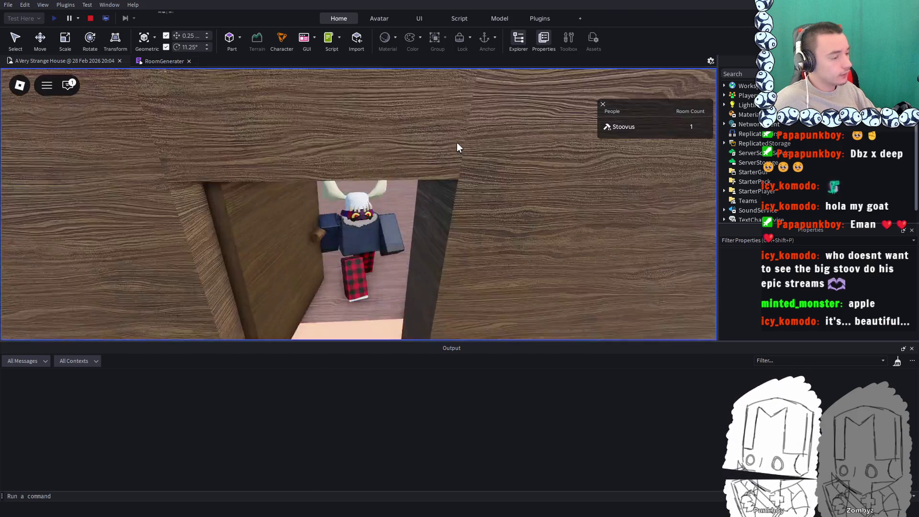
pyautogui.press('w')
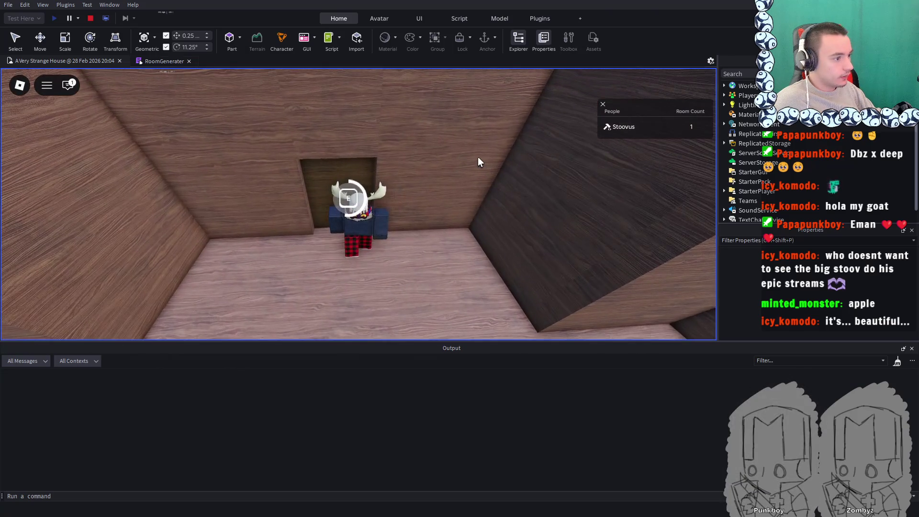
pyautogui.press('s')
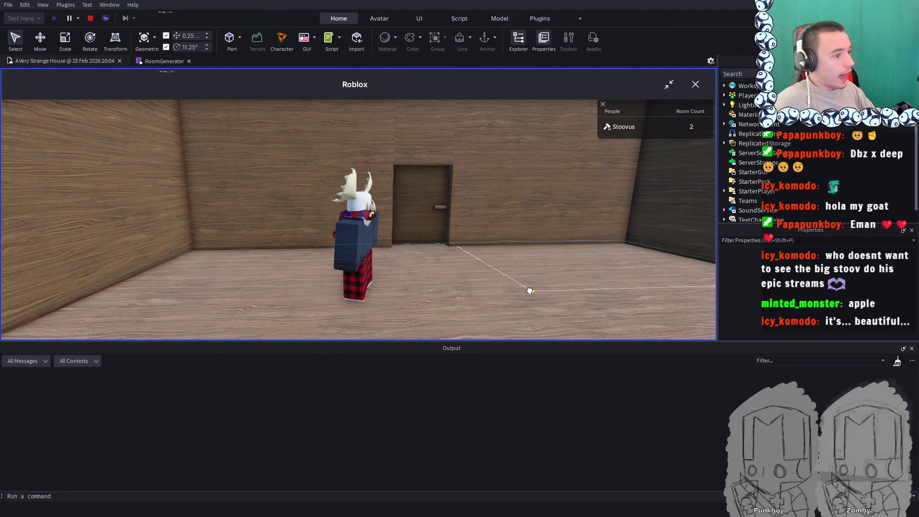
# Step: Select floor and wall parts to compare their colours, then stop the playtest
pyautogui.click(519, 260)
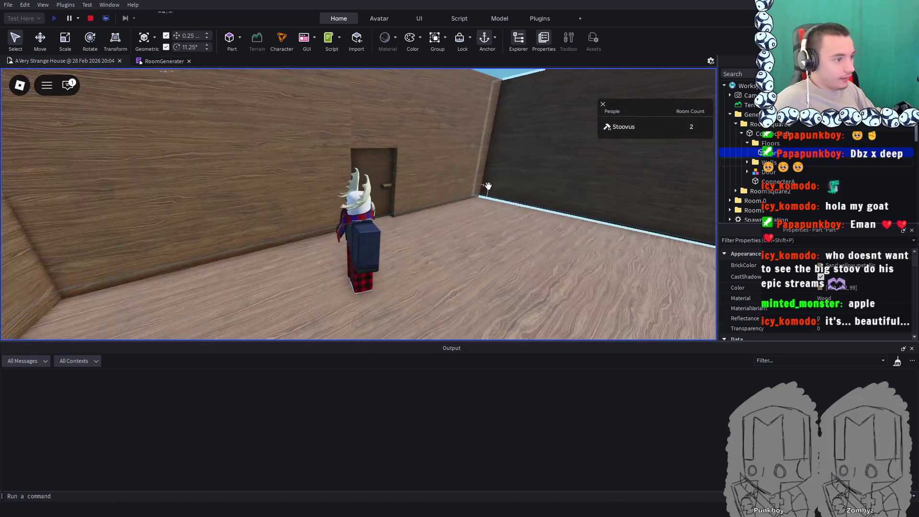
pyautogui.click(488, 187)
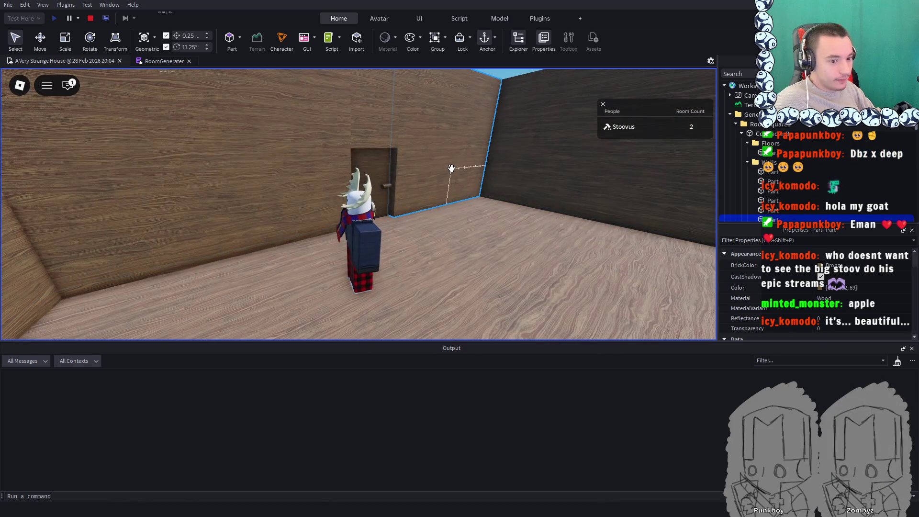
pyautogui.click(401, 159)
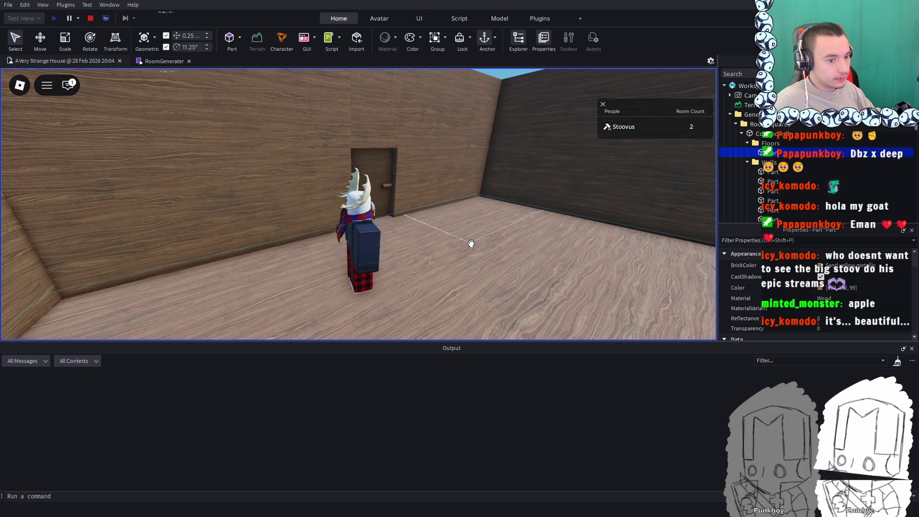
pyautogui.click(422, 196)
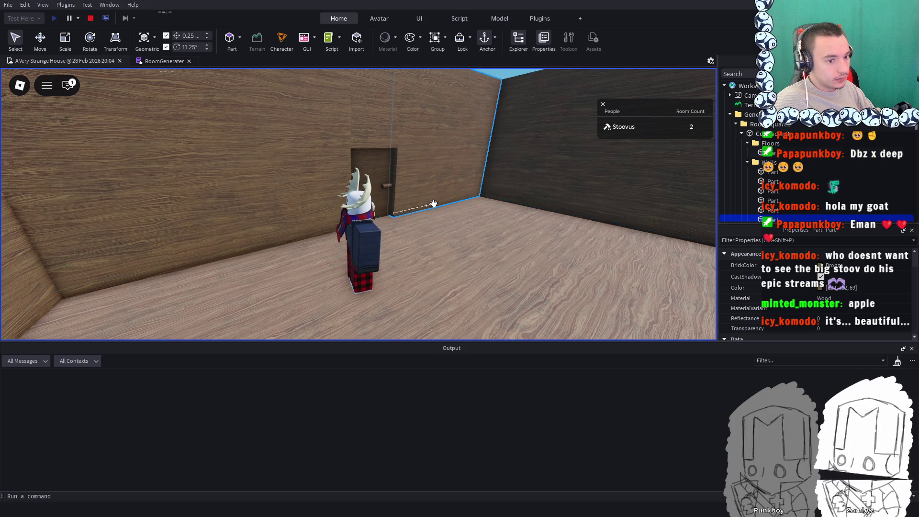
pyautogui.click(473, 248)
pyautogui.scroll(-5, 443, 216)
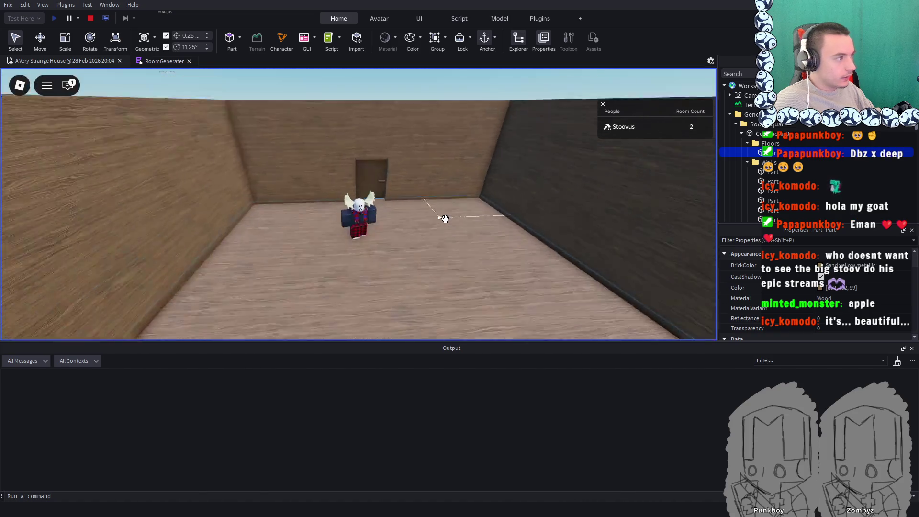
pyautogui.click(90, 18)
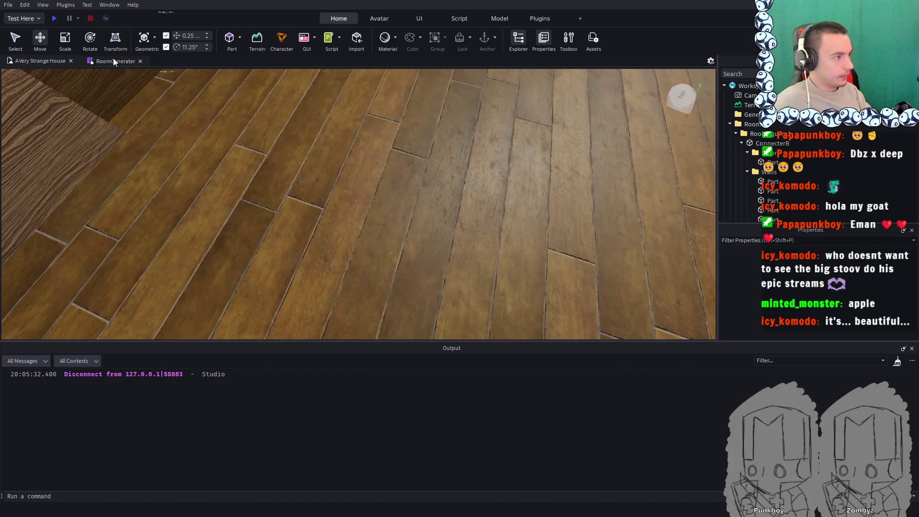
# Step: Change line 37's floor colour adjustments for r and g to + 30, then start a new playtest
pyautogui.click(113, 59)
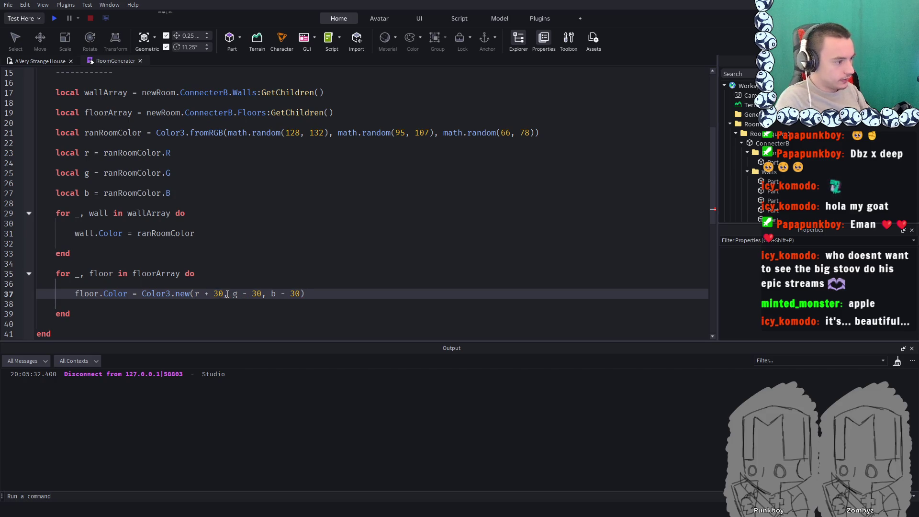
pyautogui.press('Right')
pyautogui.press('Right')
pyautogui.press('Right')
pyautogui.press('BackSpace')
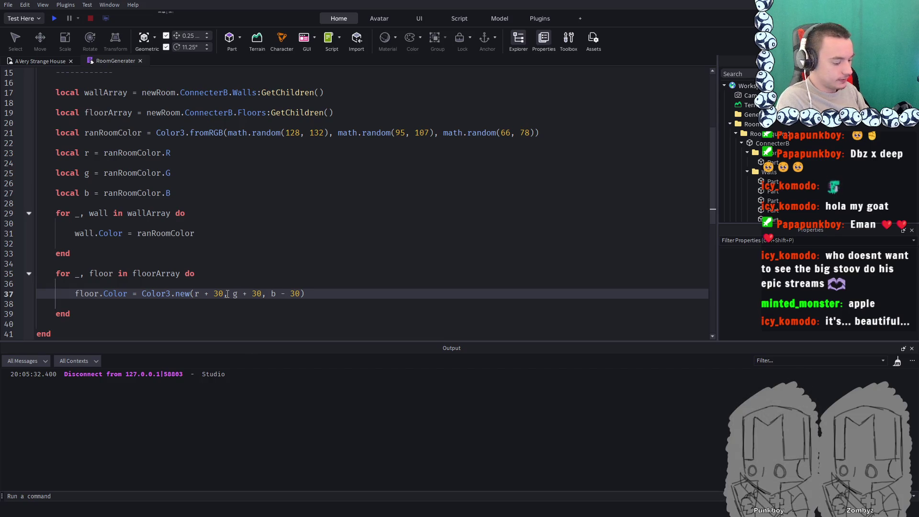
pyautogui.click(53, 17)
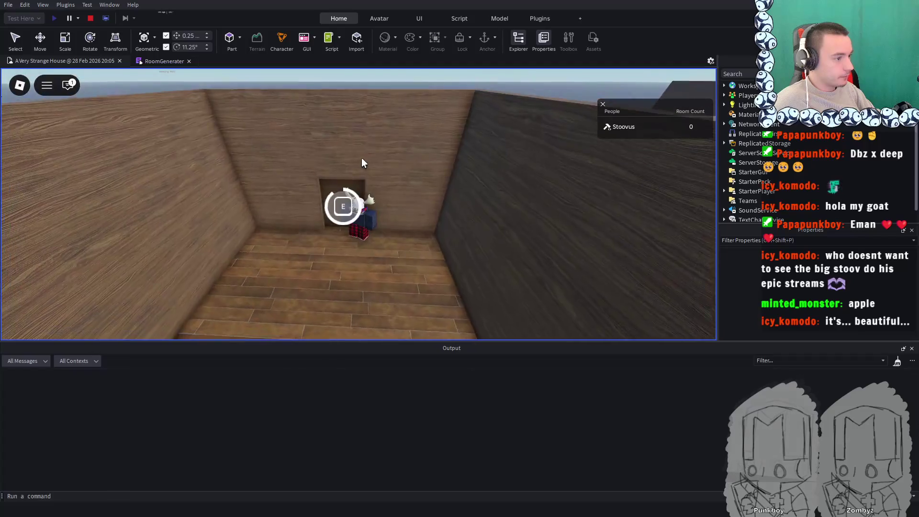
# Step: Open successive doors with E to spawn the first five or so new rooms
pyautogui.press('w')
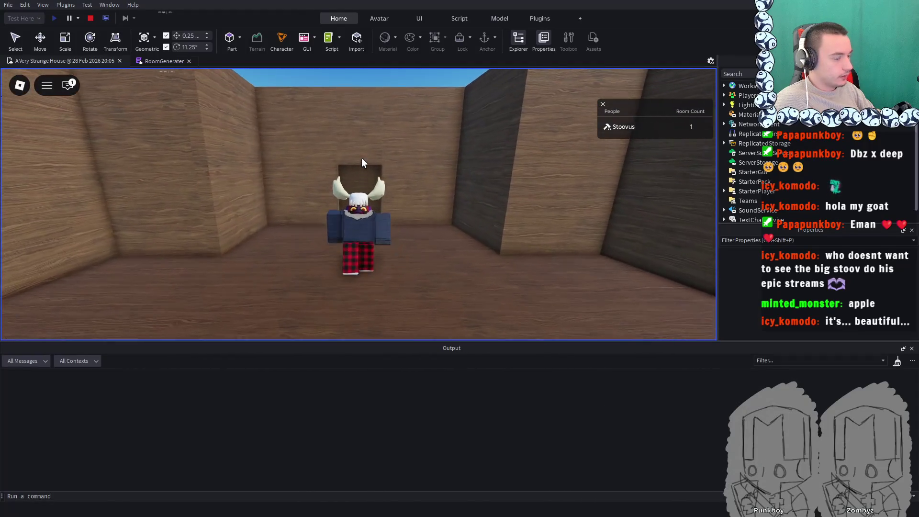
pyautogui.press('e')
pyautogui.press('w')
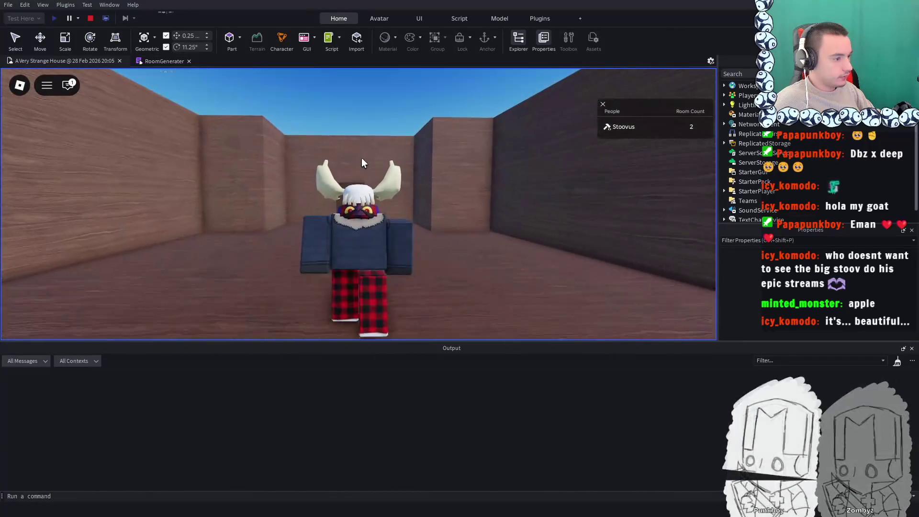
pyautogui.press('e')
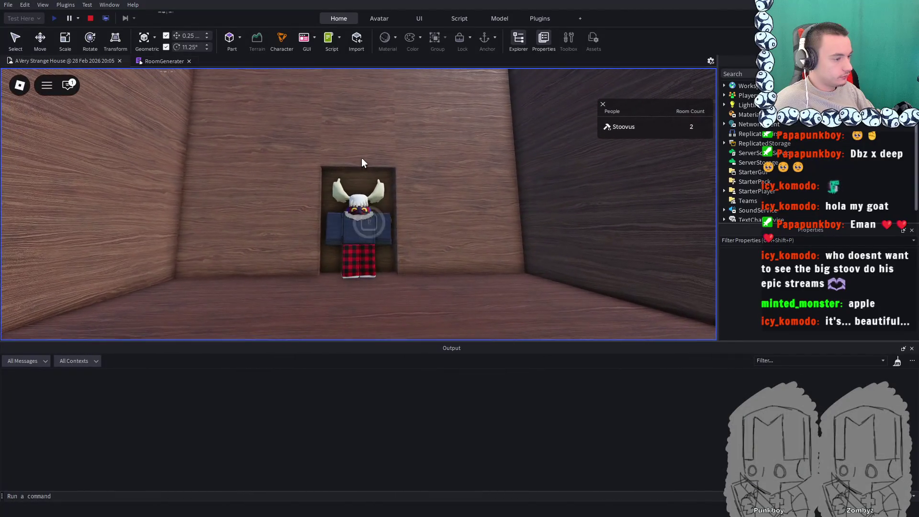
pyautogui.press('w')
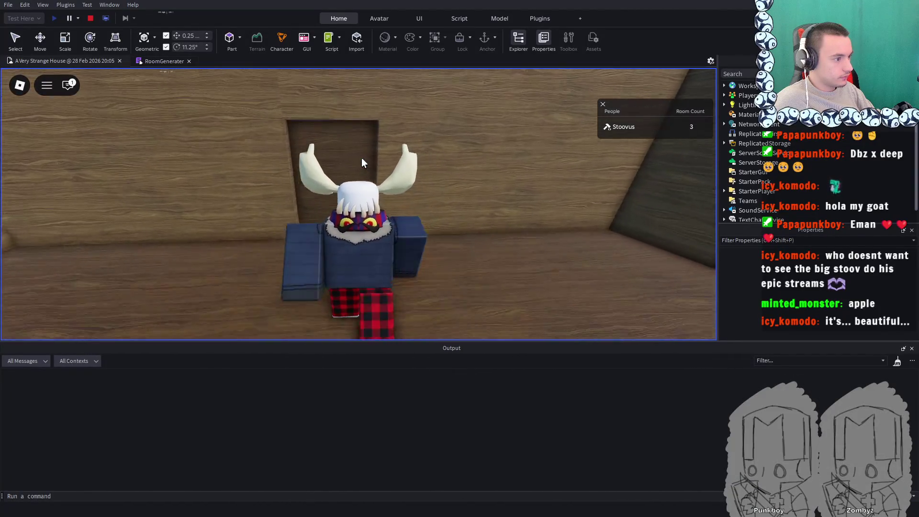
pyautogui.press('e')
pyautogui.press('w')
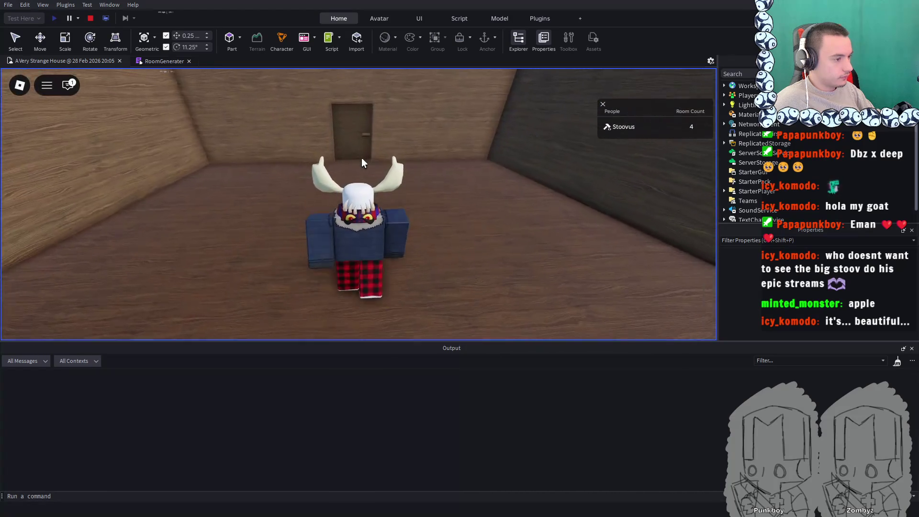
pyautogui.press('e')
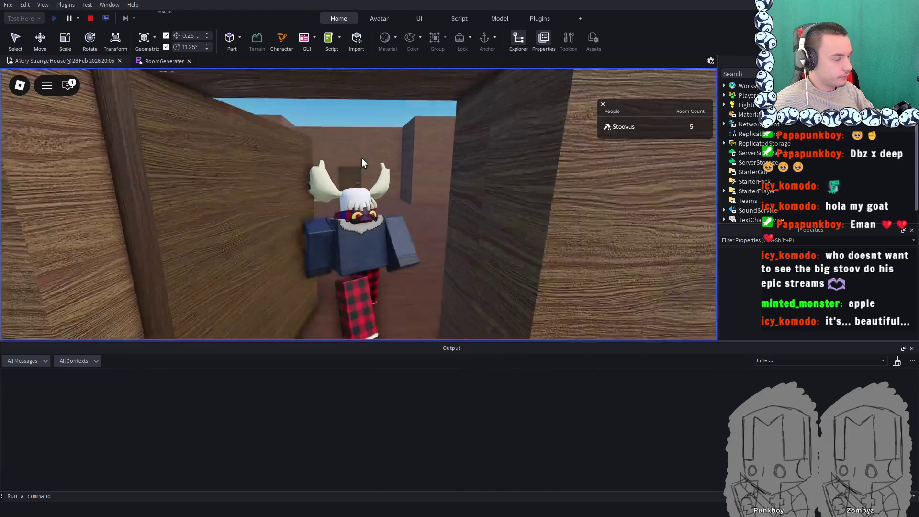
pyautogui.press('w')
pyautogui.press('shift')
pyautogui.press('w')
pyautogui.press('e')
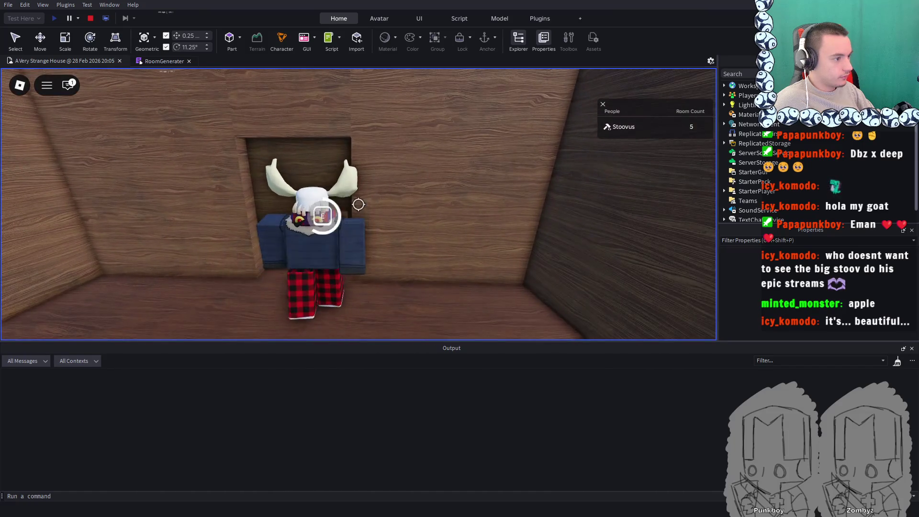
# Step: Keep opening doors and walking through until the Room Count reaches 12
pyautogui.press('w')
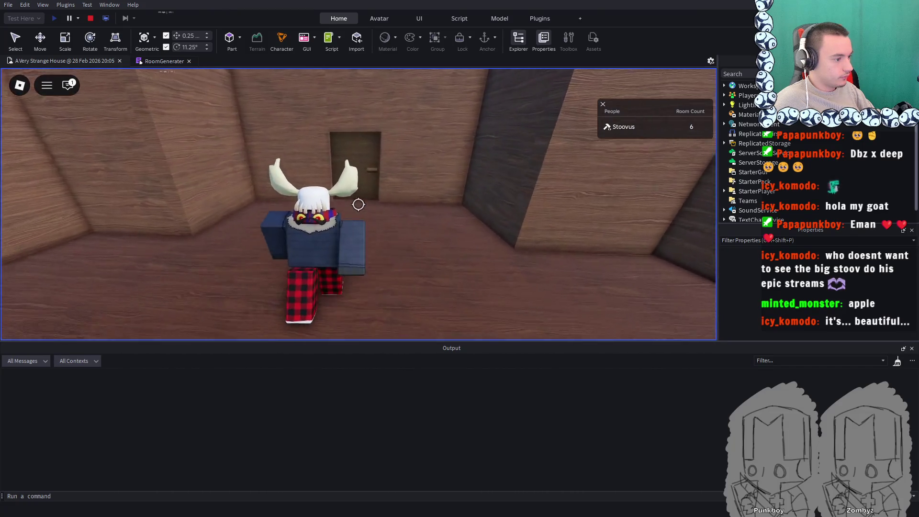
pyautogui.press('w')
pyautogui.press('shift')
pyautogui.press('e')
pyautogui.press('shift')
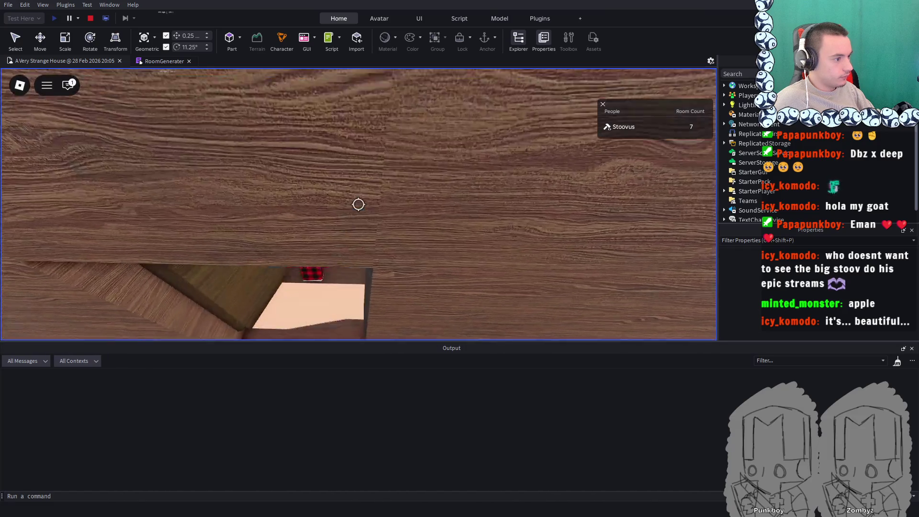
pyautogui.press('w')
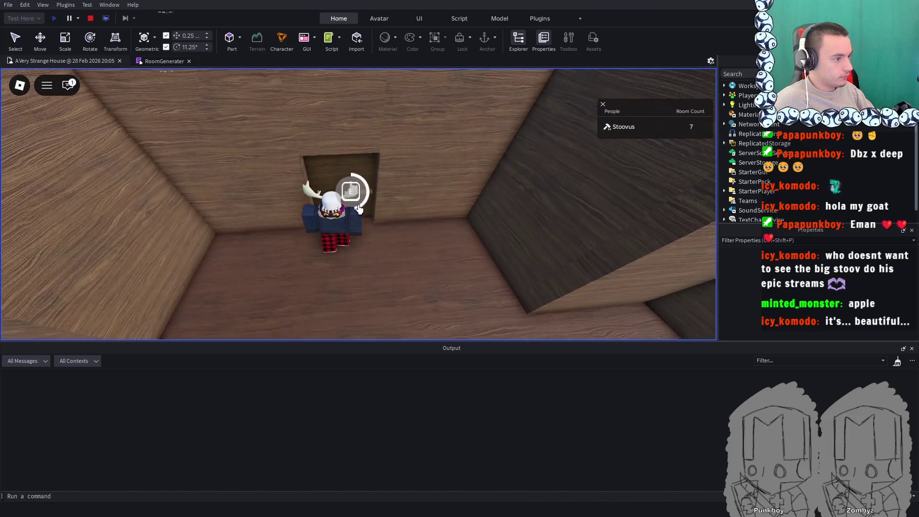
pyautogui.press('e')
pyautogui.press('w')
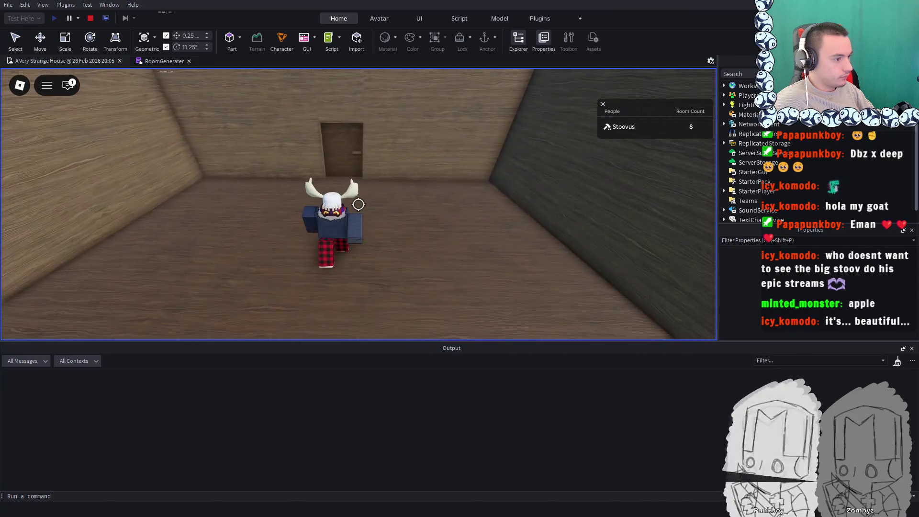
pyautogui.press('e')
pyautogui.press('w')
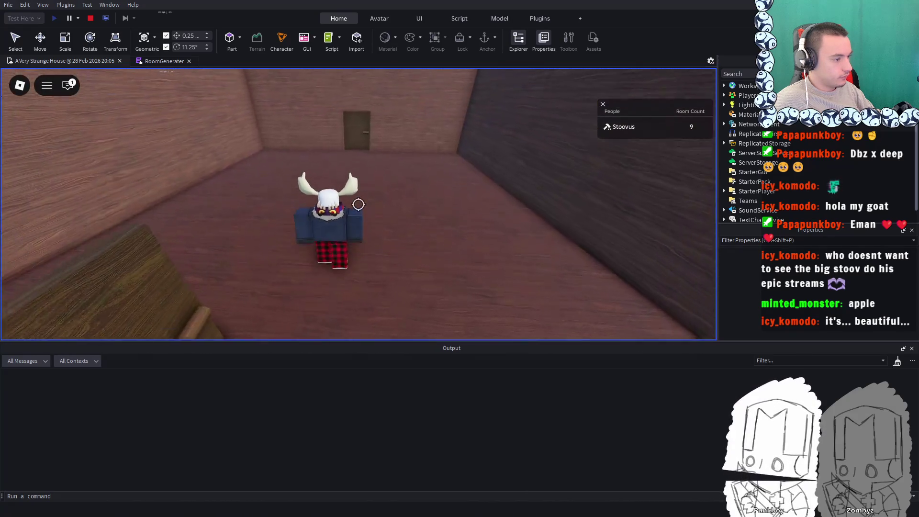
pyautogui.click(359, 209)
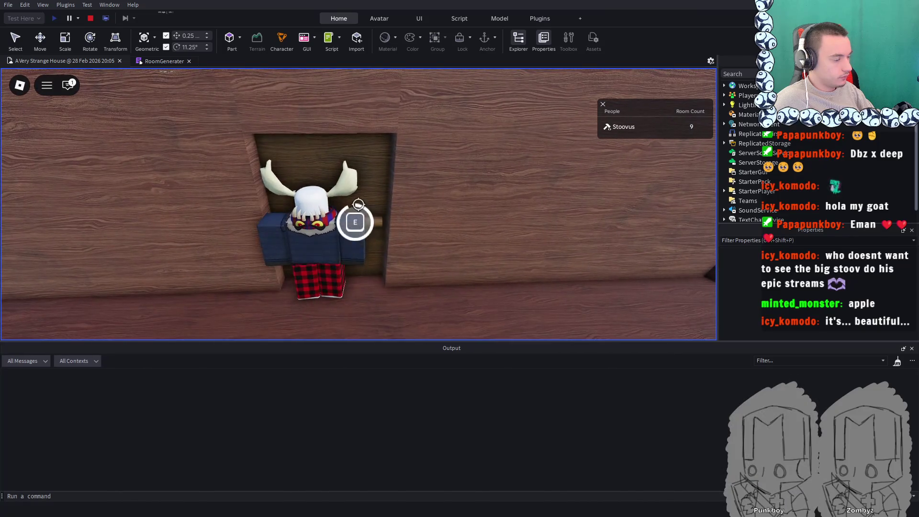
pyautogui.press('w')
pyautogui.press('w')
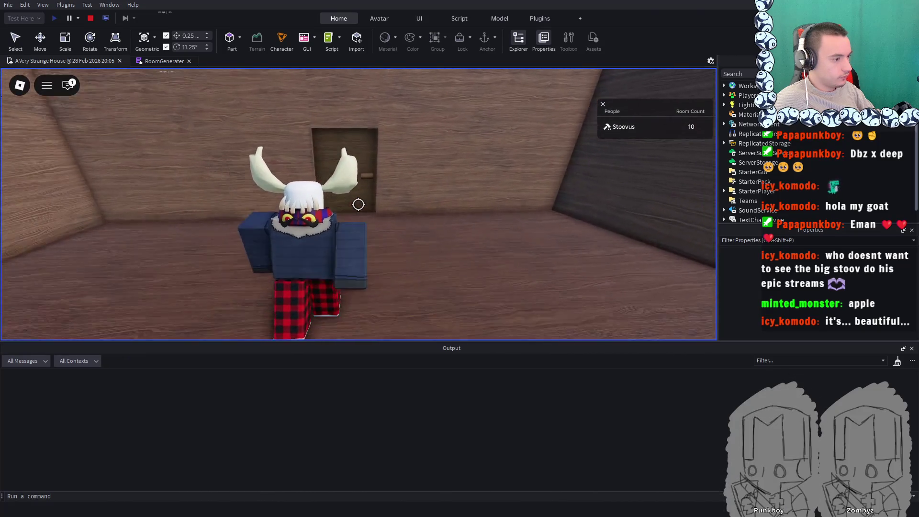
pyautogui.click(358, 205)
pyautogui.press('w')
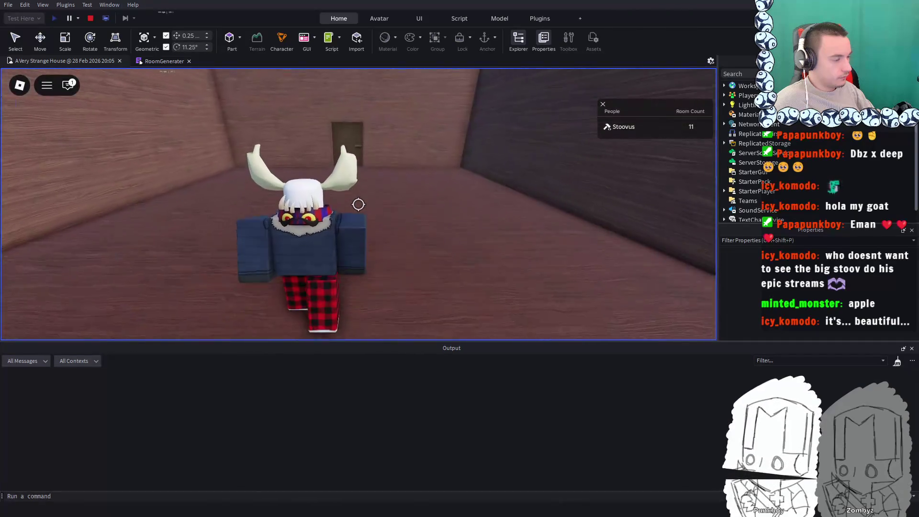
pyautogui.click(358, 205)
pyautogui.press('w')
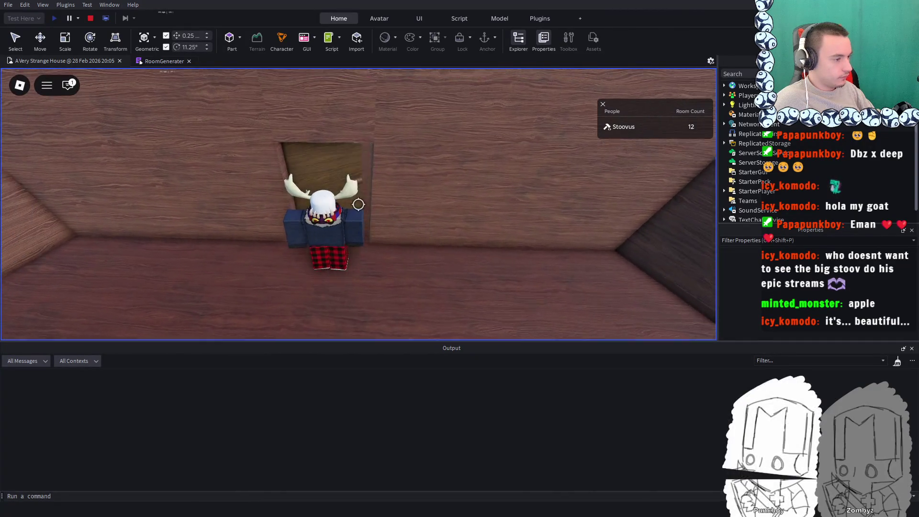
pyautogui.scroll(-10, 358, 205)
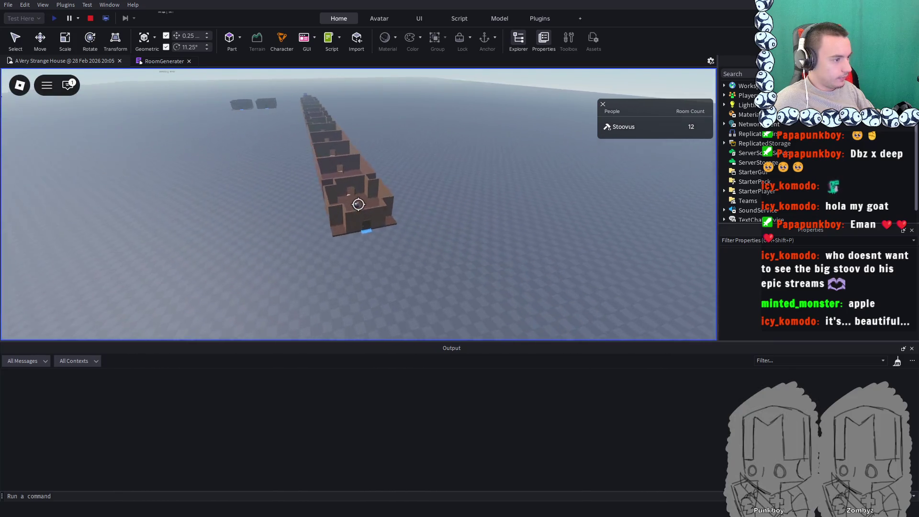
pyautogui.press('shift')
pyautogui.scroll(10, 412, 192)
pyautogui.scroll(-10, 418, 190)
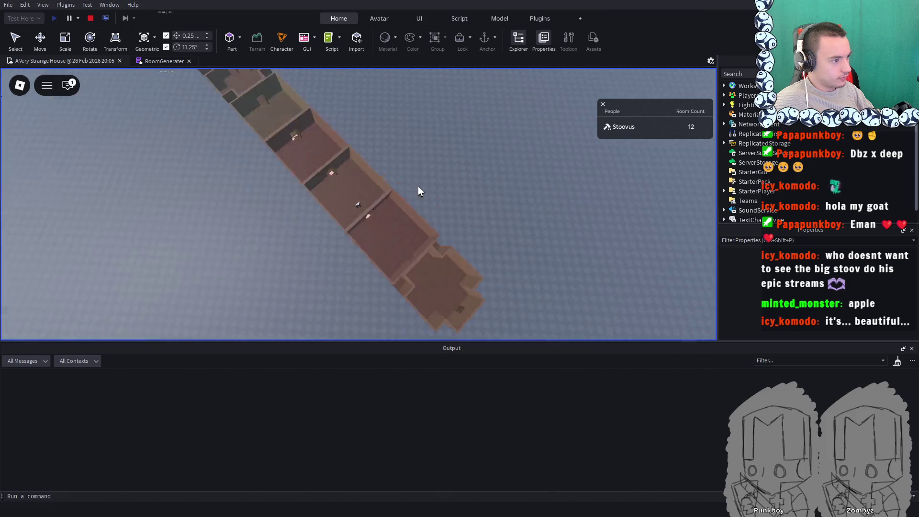
pyautogui.scroll(5, 418, 191)
pyautogui.scroll(-5, 418, 190)
pyautogui.scroll(3, 418, 190)
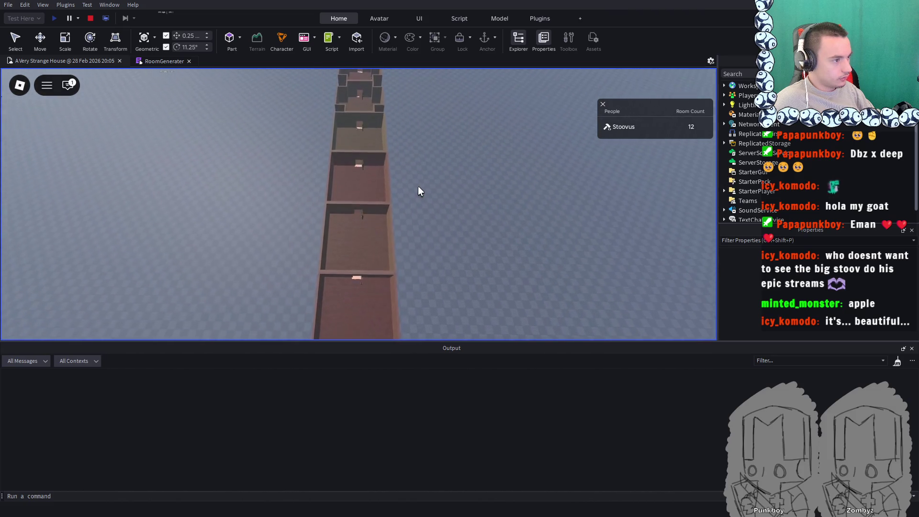
pyautogui.scroll(5, 418, 191)
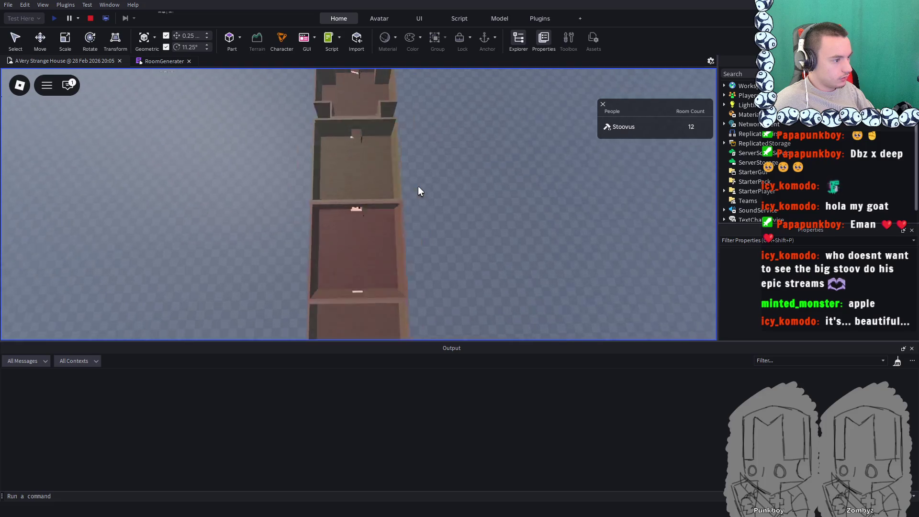
pyautogui.scroll(-2, 418, 190)
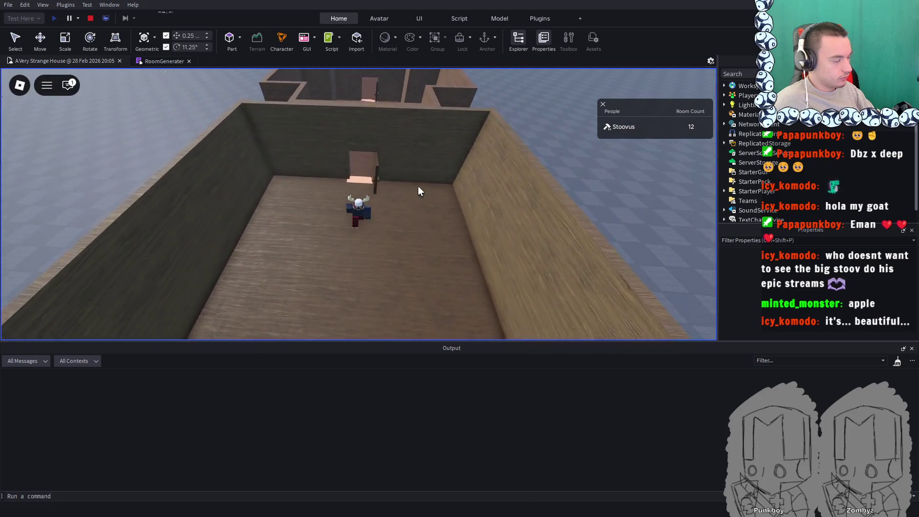
pyautogui.scroll(-5, 418, 190)
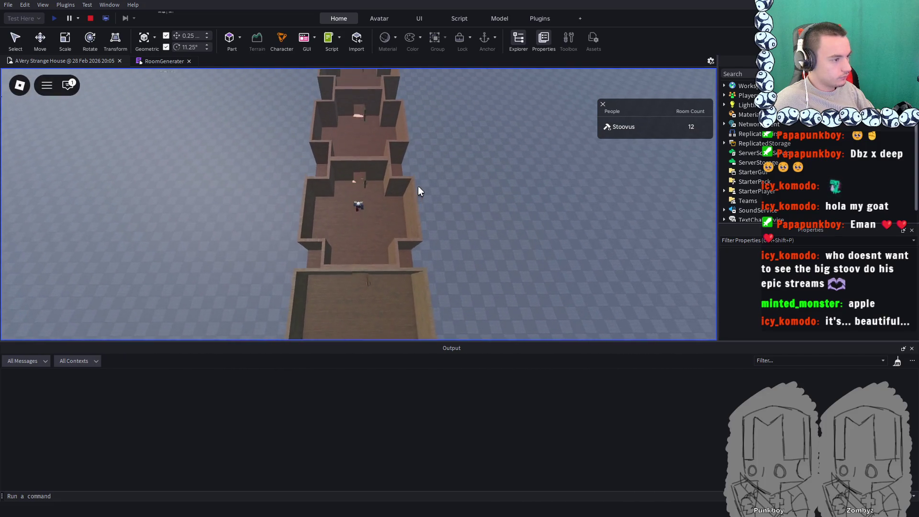
pyautogui.scroll(5, 418, 187)
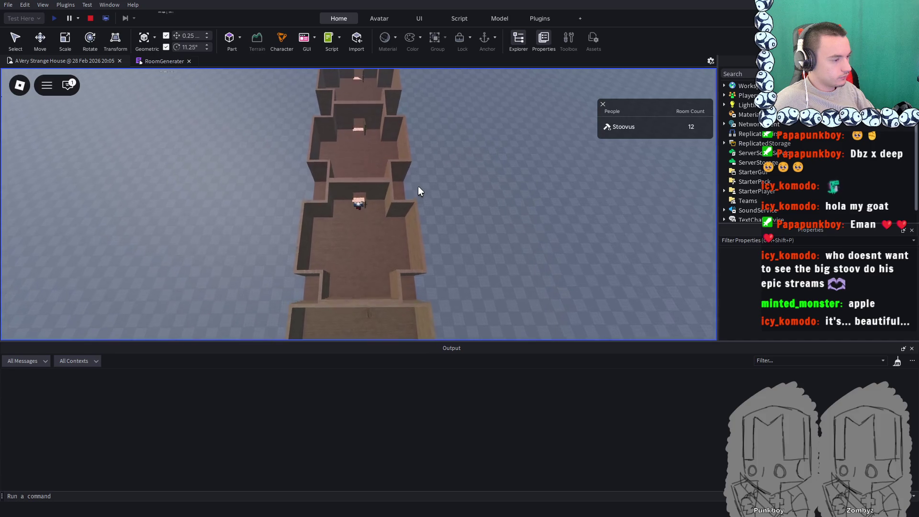
pyautogui.scroll(-2, 418, 186)
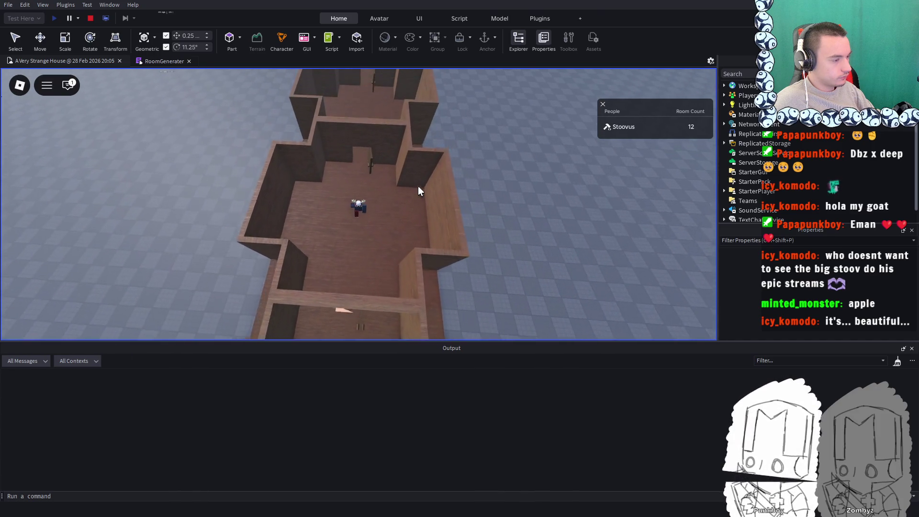
pyautogui.scroll(3, 418, 191)
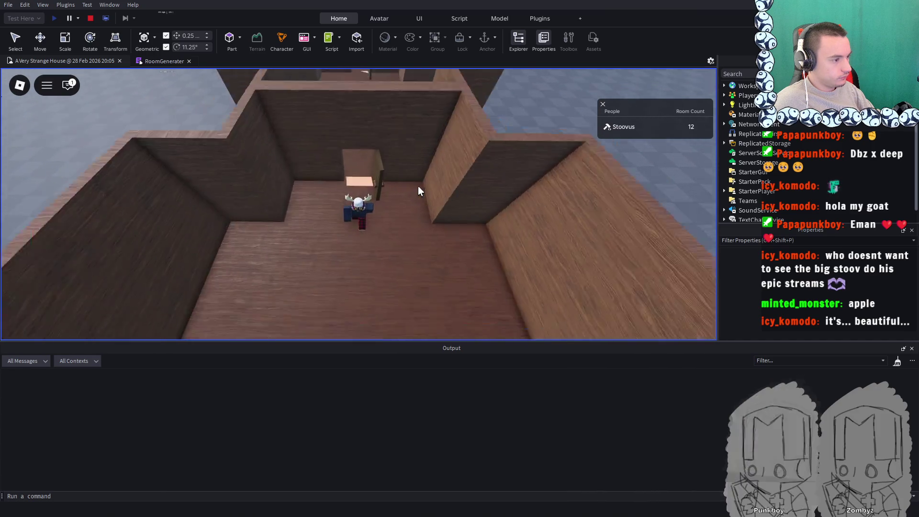
pyautogui.scroll(-6, 418, 190)
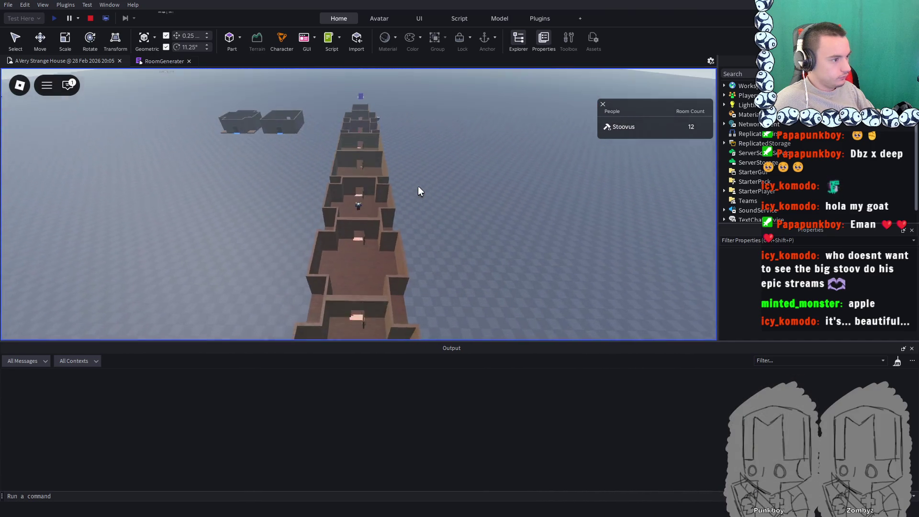
pyautogui.scroll(3, 418, 190)
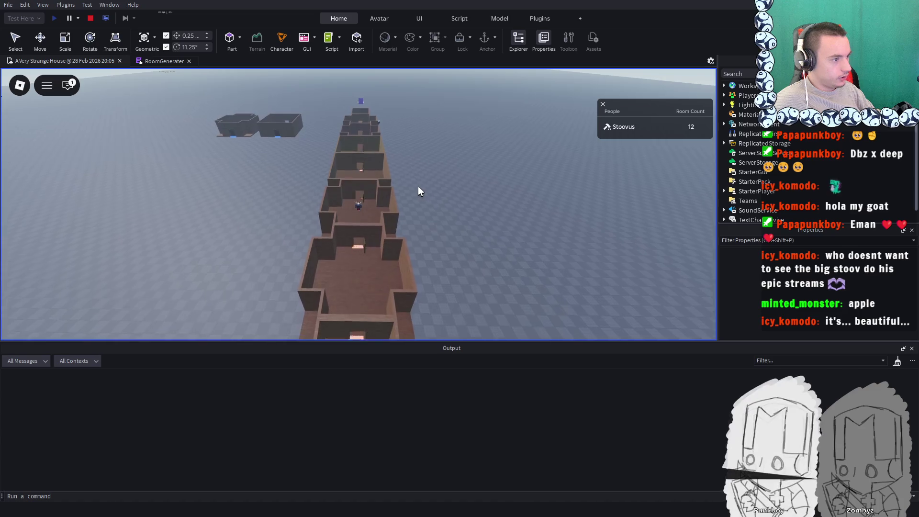
pyautogui.scroll(5, 418, 190)
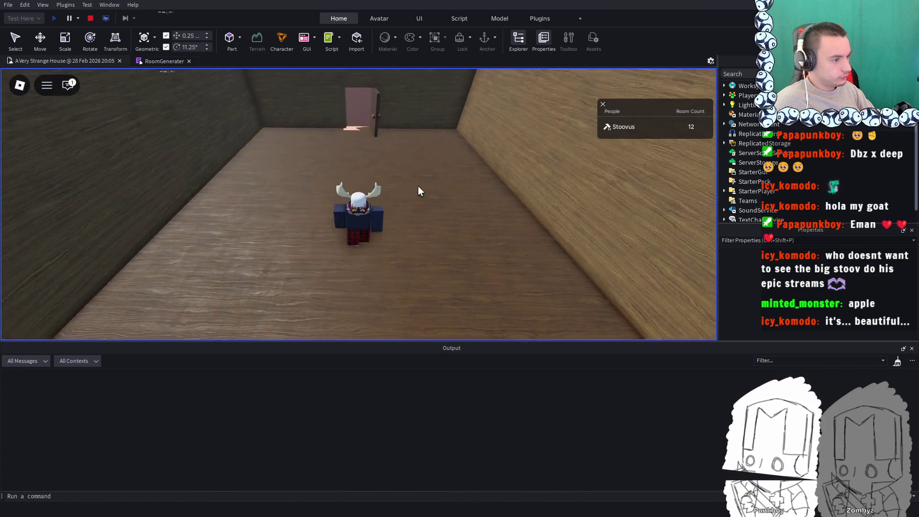
pyautogui.scroll(-6, 418, 191)
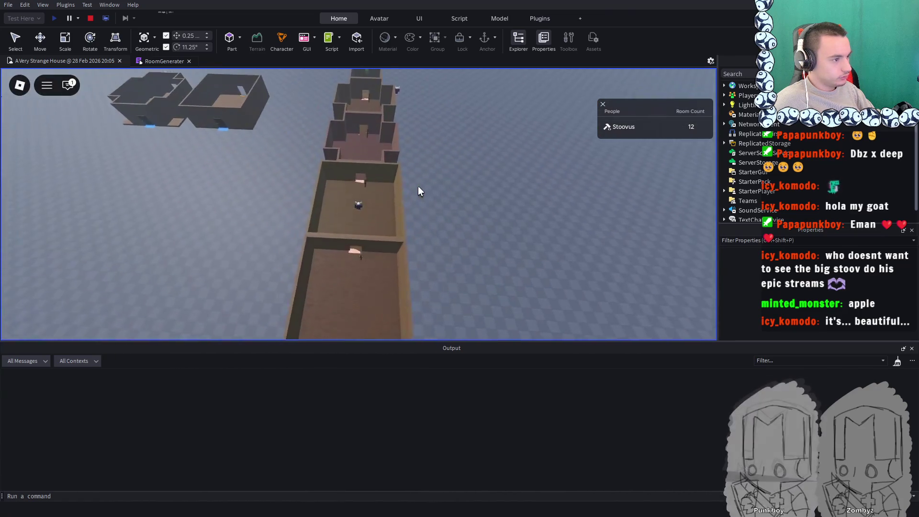
pyautogui.scroll(3, 417, 191)
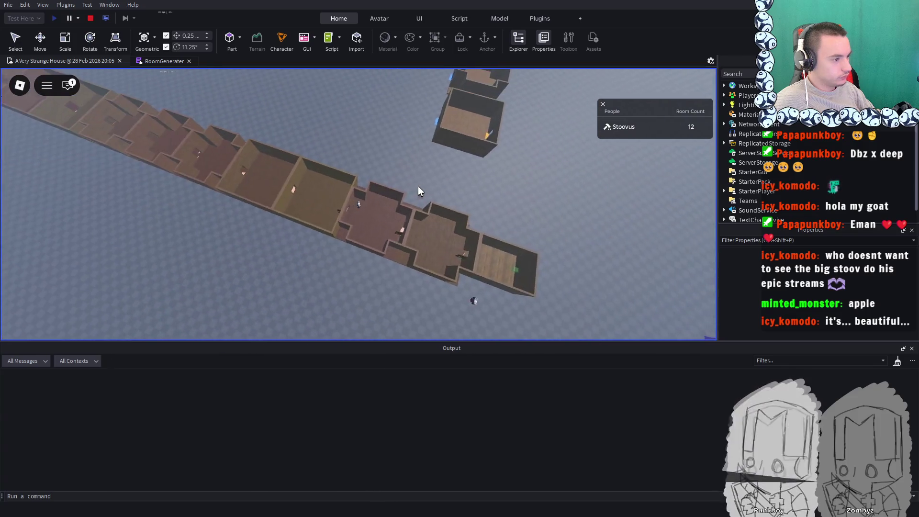
pyautogui.scroll(5, 418, 190)
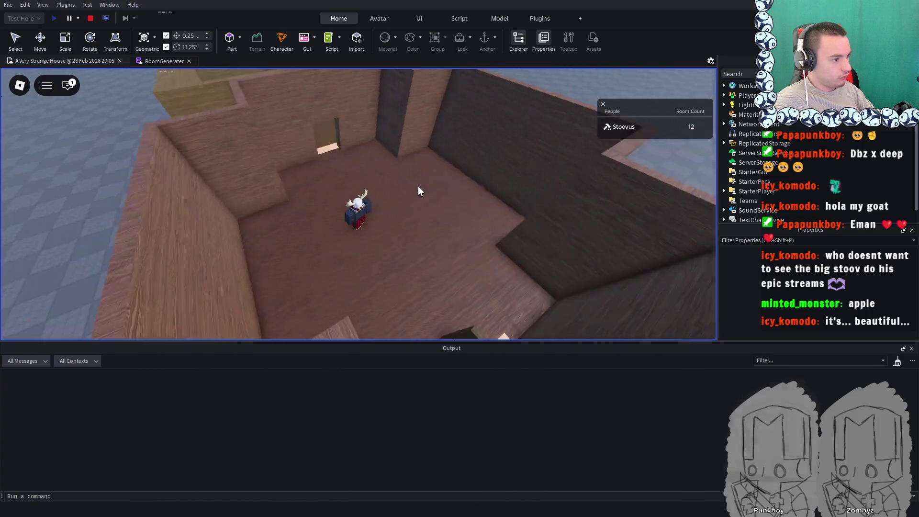
pyautogui.scroll(5, 418, 191)
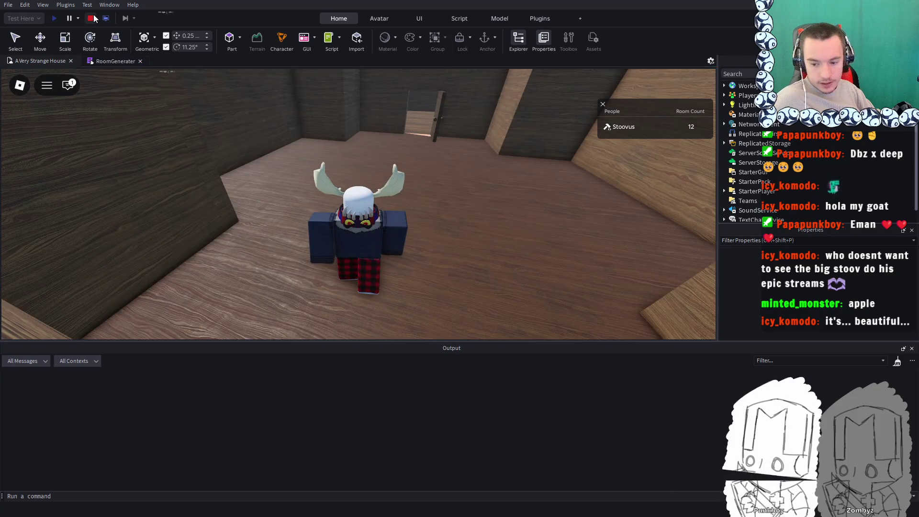
# Step: Stop the playtest and return to the place's 3D scene in edit mode
pyautogui.click(92, 18)
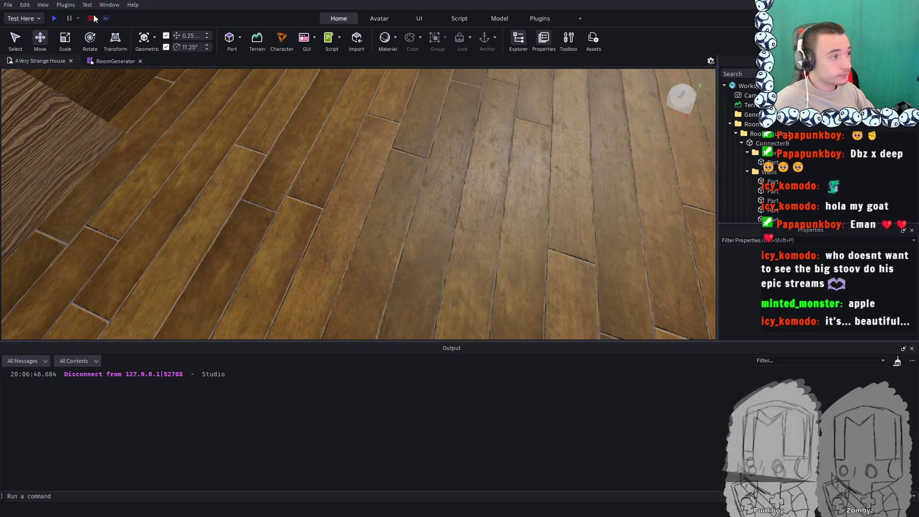
pyautogui.click(107, 63)
pyautogui.click(21, 61)
# Step: Fly the camera around the separate wooden rooms to inspect them
pyautogui.scroll(-10, 279, 132)
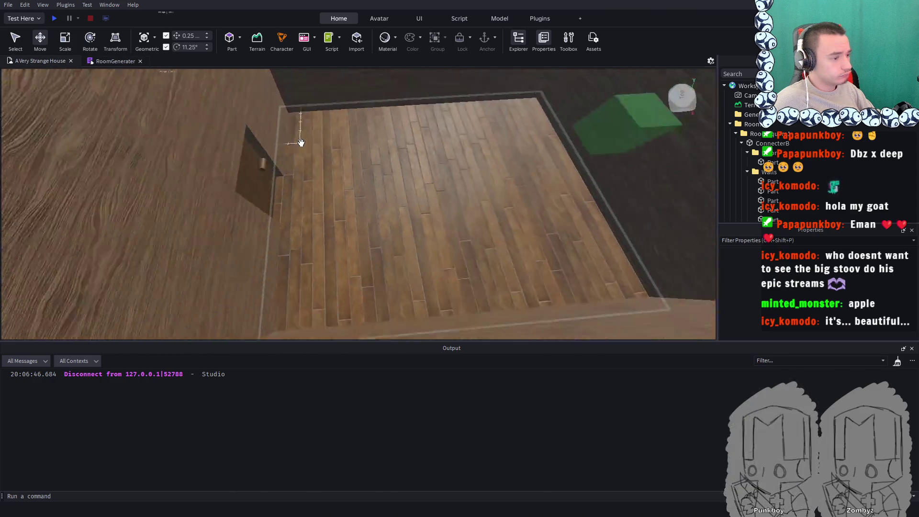
pyautogui.press('w')
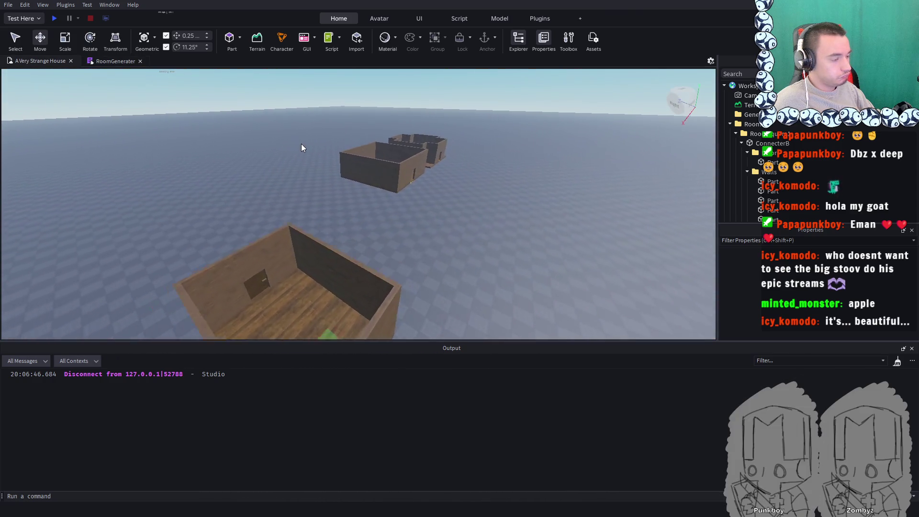
pyautogui.press('s')
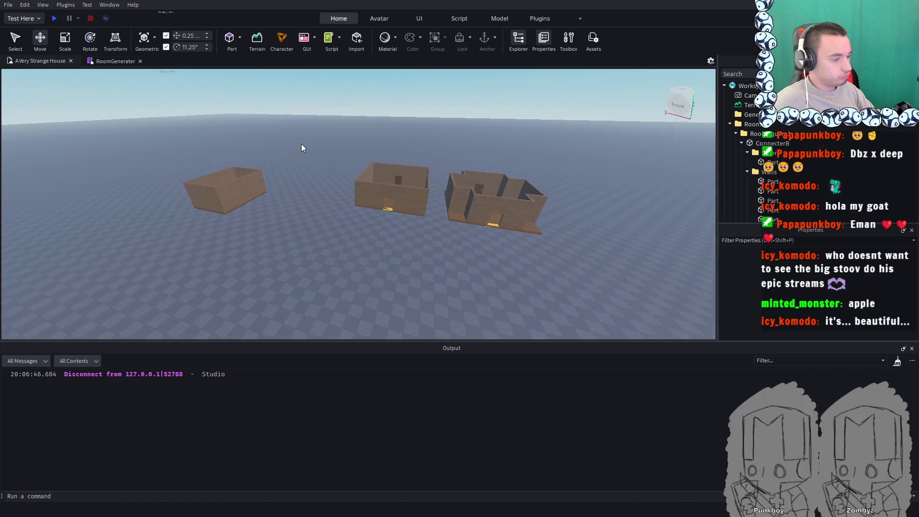
pyautogui.press('w')
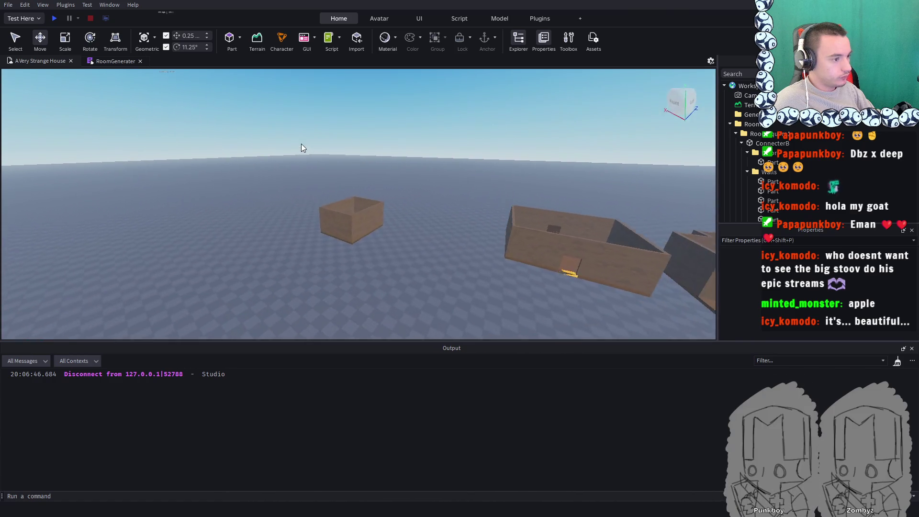
pyautogui.press('w')
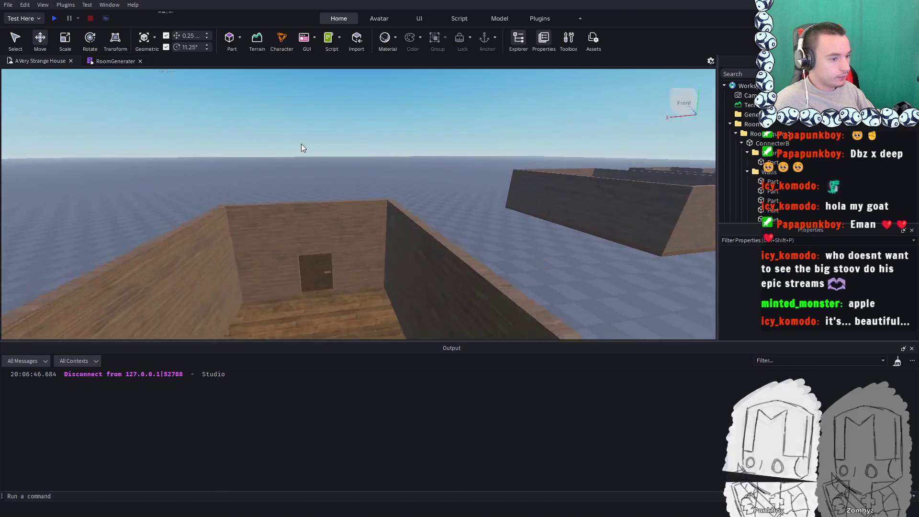
pyautogui.press('s')
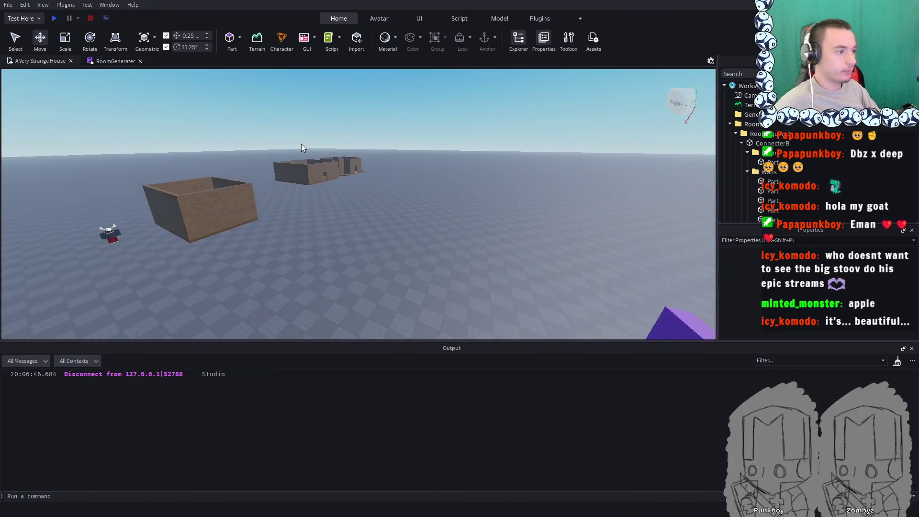